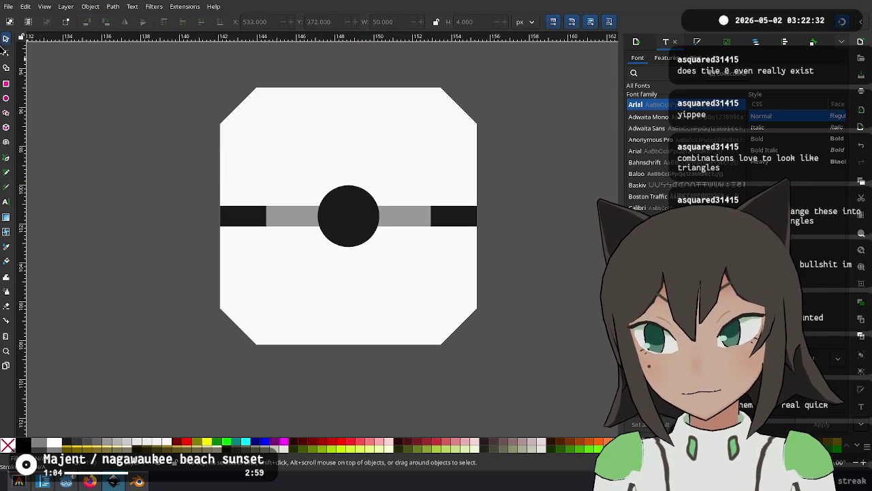
Draw a small black rectangle and move it to the tile's top edge as a track bar.
click(8, 83)
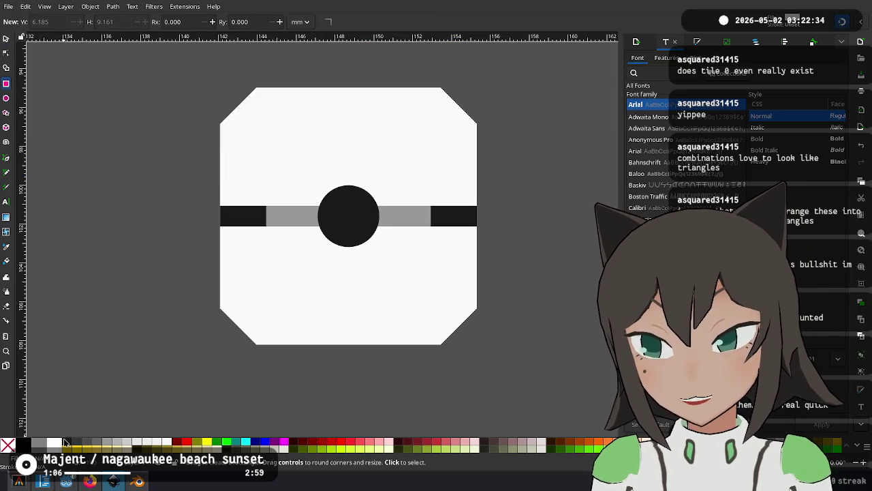
mouse_move(220, 206)
mouse_down()
mouse_move(265, 226)
mouse_move(302, 116)
mouse_move(359, 121)
mouse_move(362, 144)
mouse_up()
click(6, 39)
drag(354, 111, 354, 100)
Nudge the centre circle slightly up and right on the tile.
click(347, 208)
click(365, 202)
mouse_move(364, 203)
mouse_down()
mouse_move(372, 197)
mouse_move(354, 202)
mouse_up()
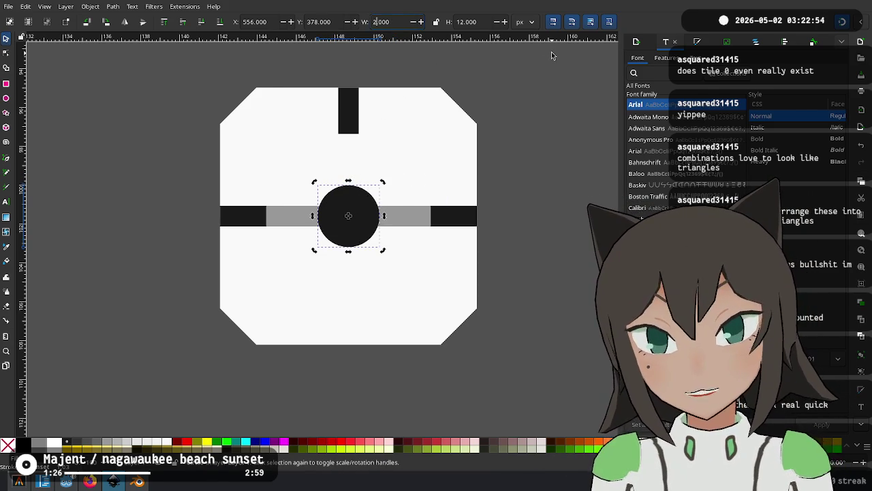
Resize a circle copy to 20×20, centre it, colour it red and lower it beneath the dot.
text(0)
key(Return)
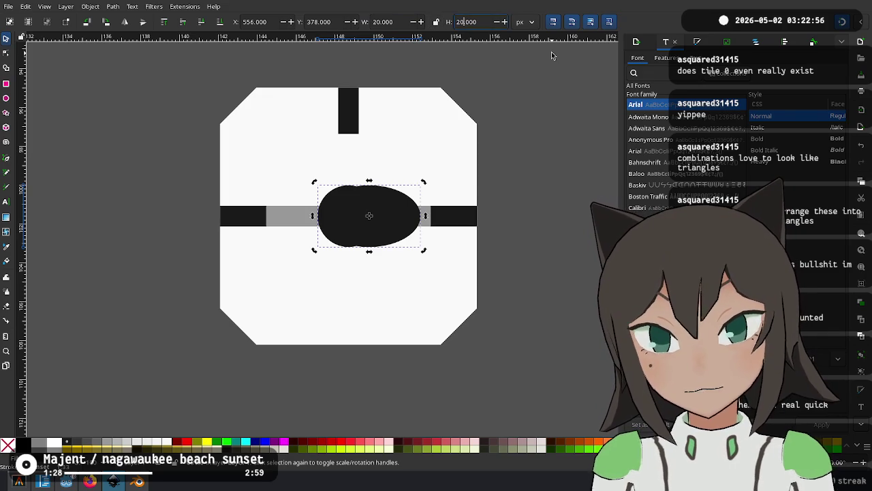
text(0)
key(Return)
drag(394, 258, 361, 231)
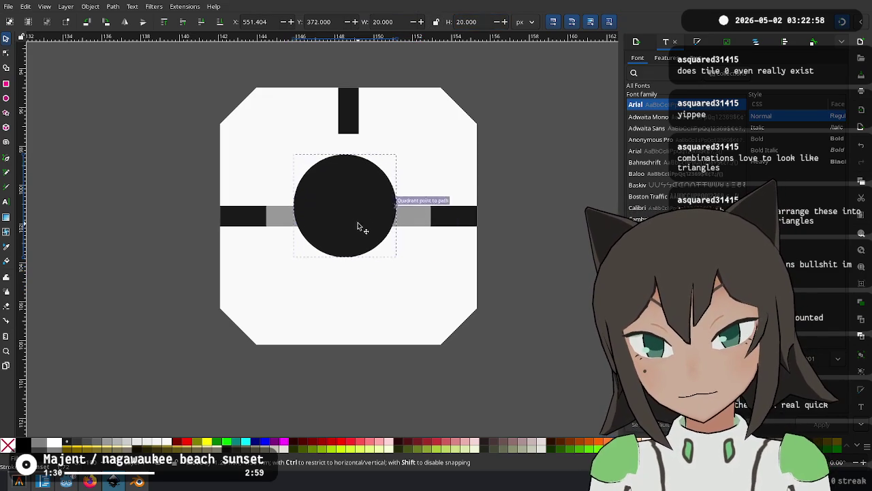
click(338, 441)
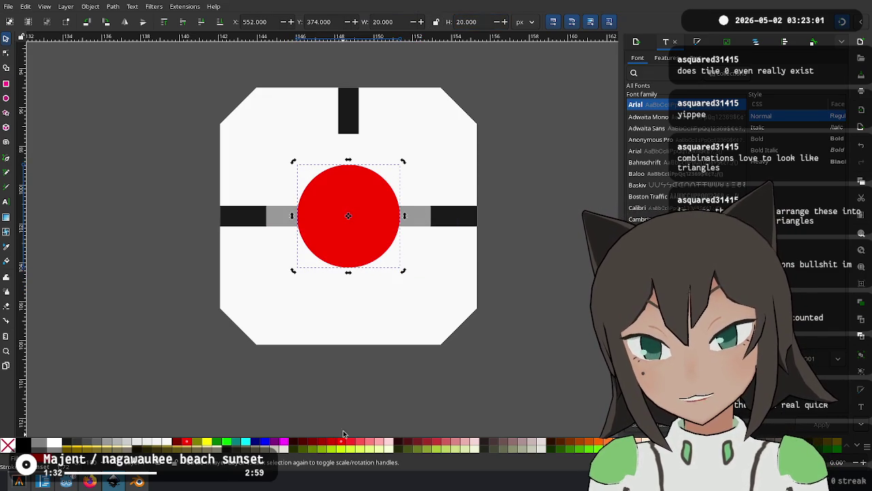
click(202, 26)
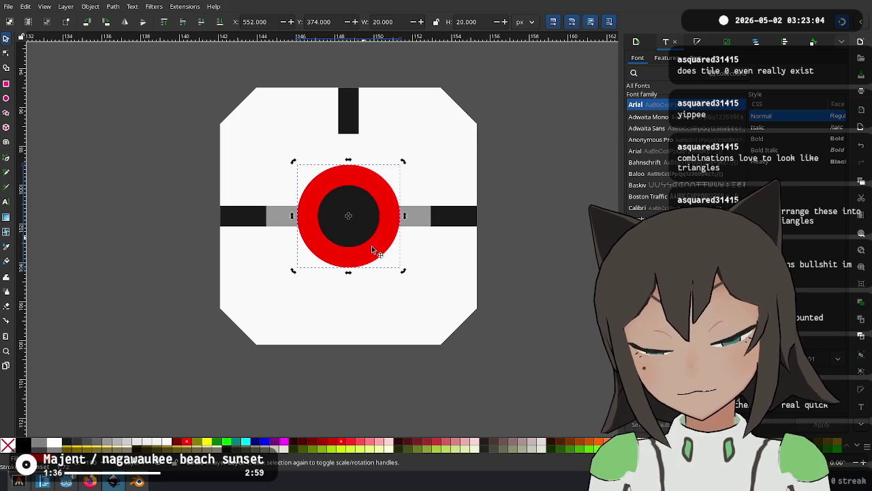
Duplicate the red circle, colour the copy yellow-green and place it back over the red one.
key(ctrl+d)
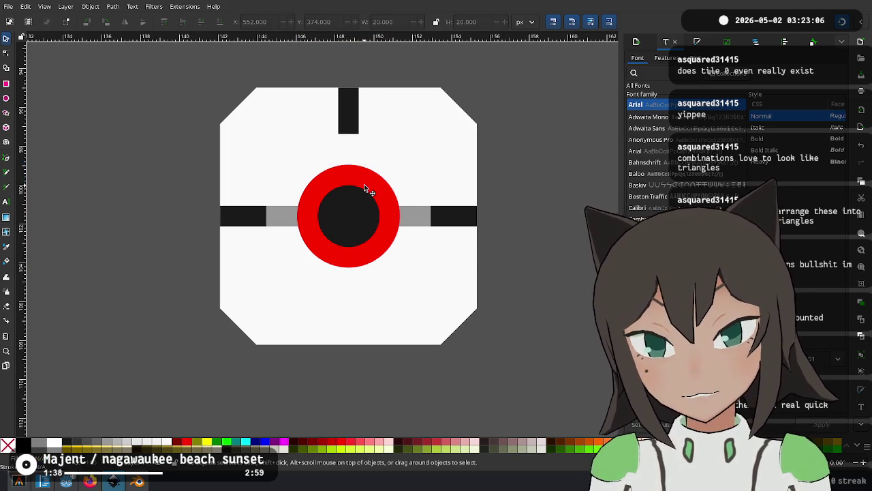
drag(351, 216, 367, 186)
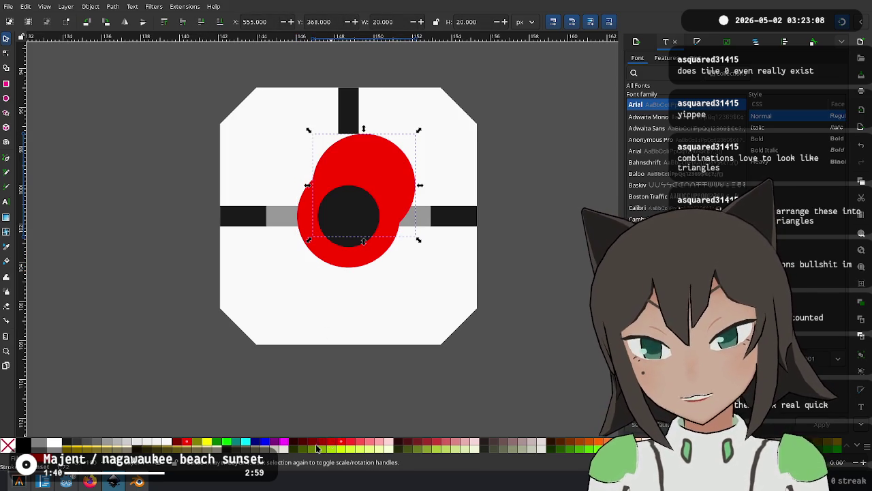
click(361, 452)
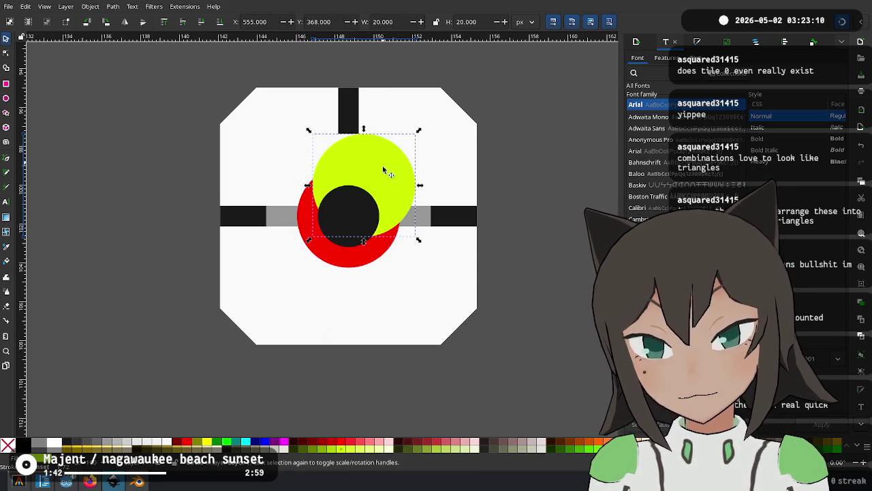
drag(383, 183, 368, 214)
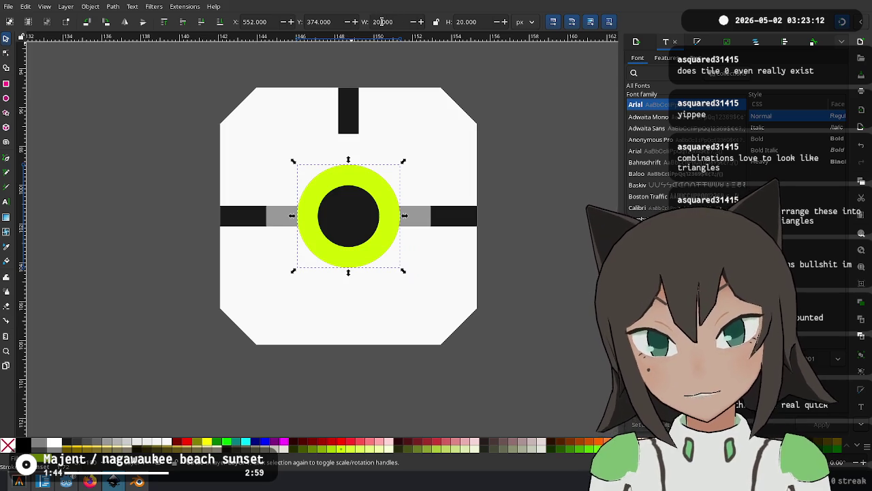
Resize the yellow-green circle to 28×28, recentre it, lower it beneath the red one and make it black.
key(BackSpace)
text(8)
key(Tab)
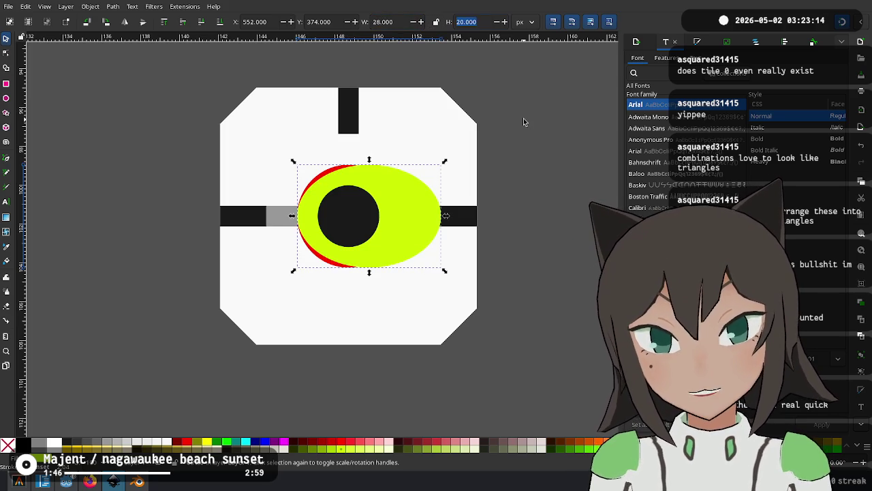
key(BackSpace)
text(8)
key(Return)
mouse_move(364, 253)
mouse_down()
mouse_move(376, 250)
mouse_move(370, 239)
mouse_up()
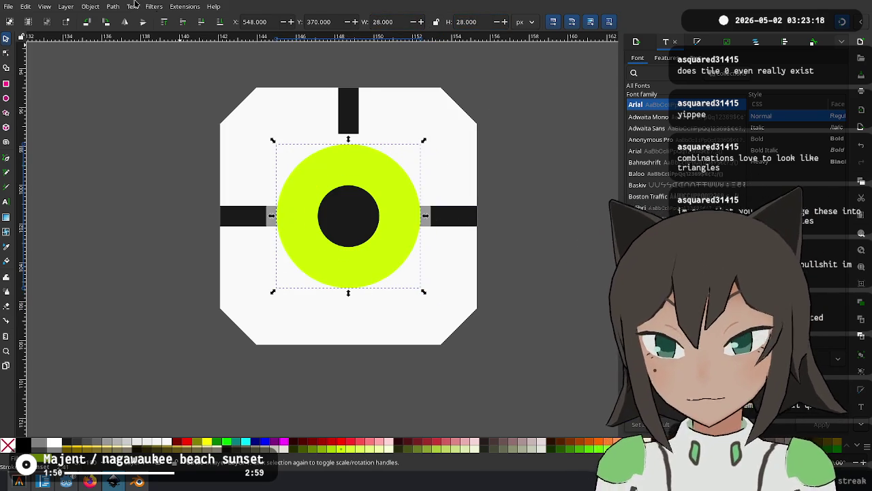
click(202, 25)
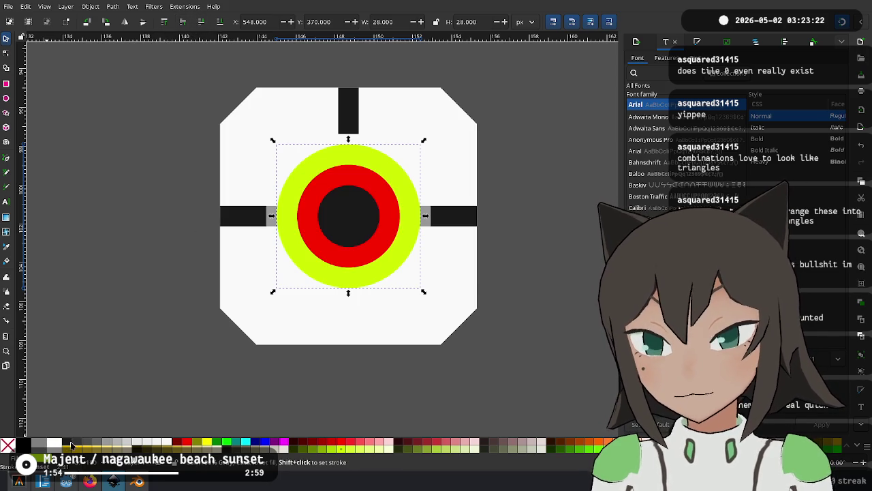
click(71, 444)
Delete the red circle, leaving a white gap between the black ring and the dot.
click(508, 191)
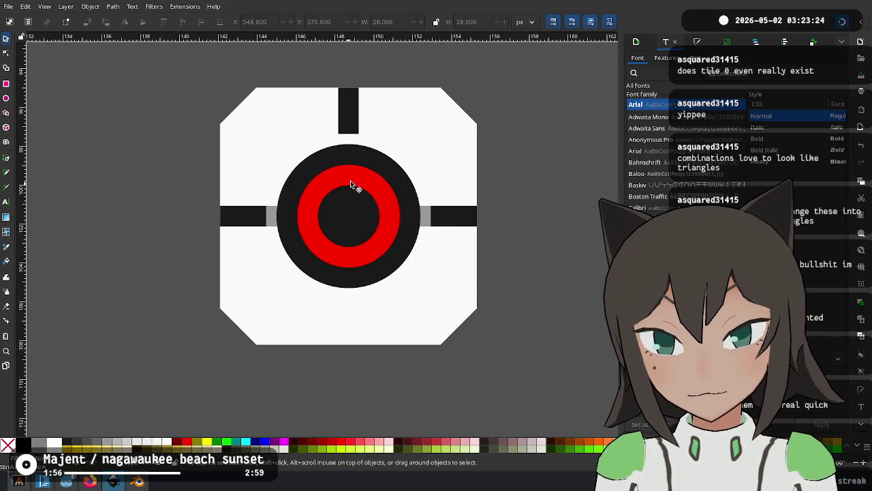
click(361, 209)
key(Delete)
key(ctrl+z)
click(382, 188)
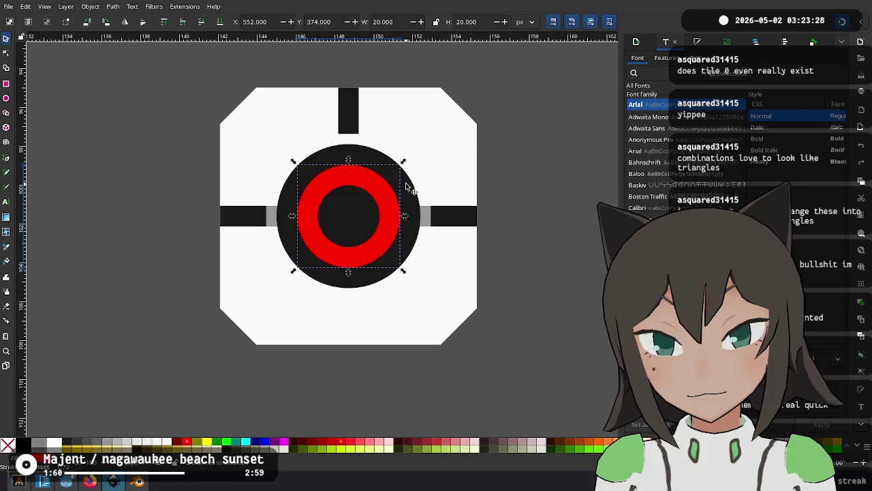
key(Delete)
key(Escape)
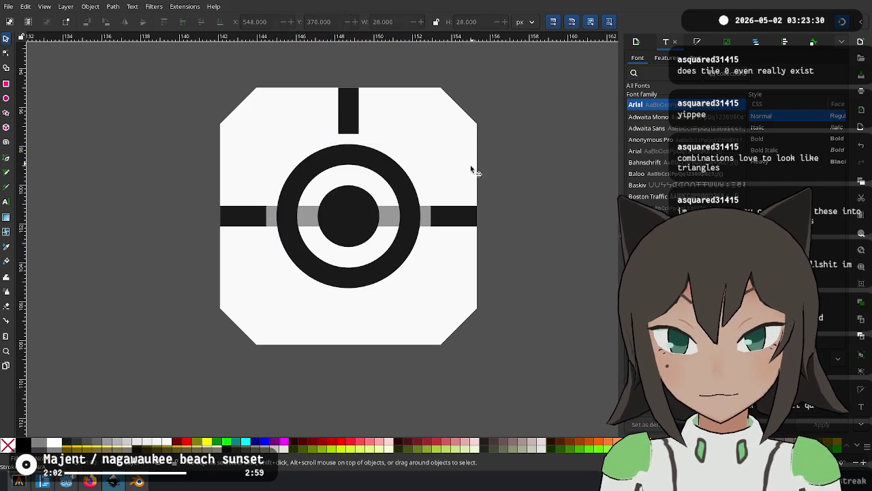
Stretch the top vertical bar down toward the ring.
scroll(473, 163, up, 2)
click(343, 170)
drag(342, 191, 342, 211)
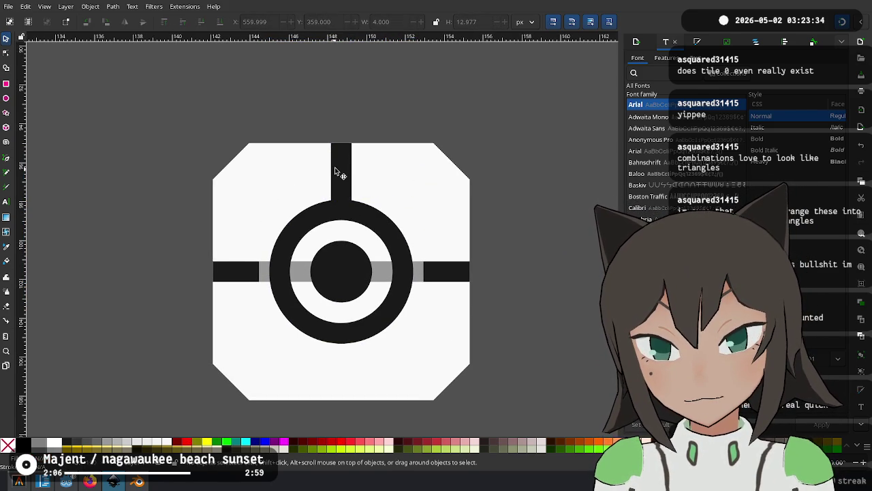
Copy the top bar to the tile's bottom edge and extend both bars into the ring.
key(ctrl+d)
drag(348, 177, 347, 370)
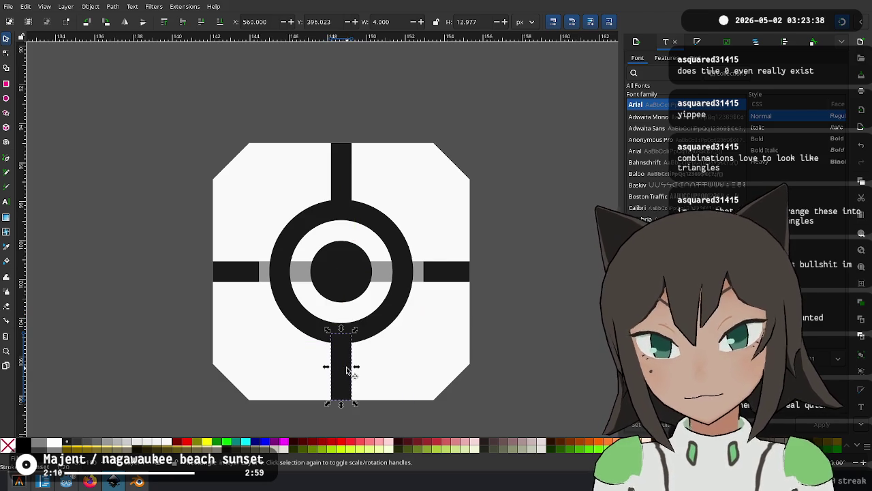
drag(344, 332, 344, 321)
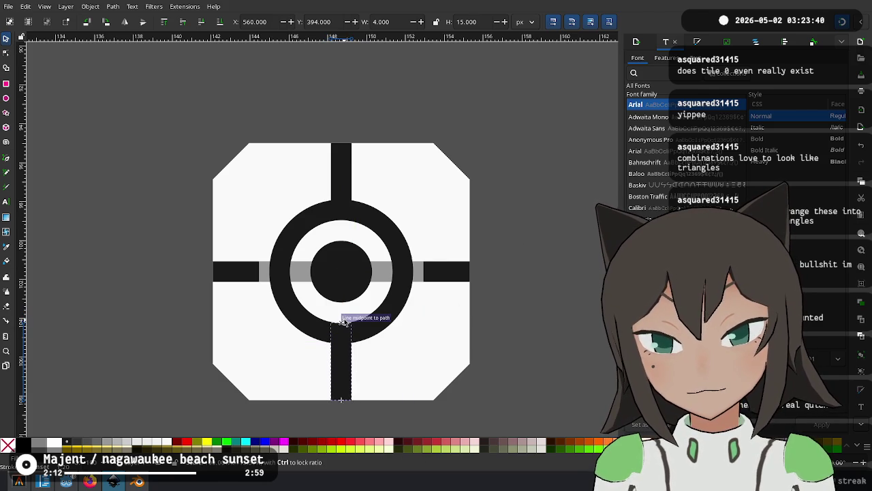
click(342, 170)
drag(341, 202, 344, 223)
Clear the selection and scroll across the canvas to the tile with the horizontal bar.
click(476, 146)
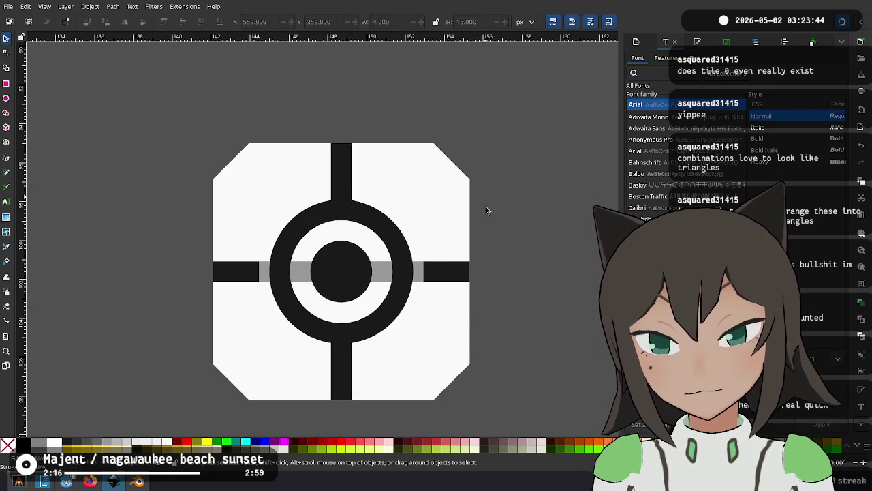
ctrl+scroll(483, 281, down, 1)
ctrl+scroll(448, 269, down, 1)
ctrl+scroll(447, 240, down, 1)
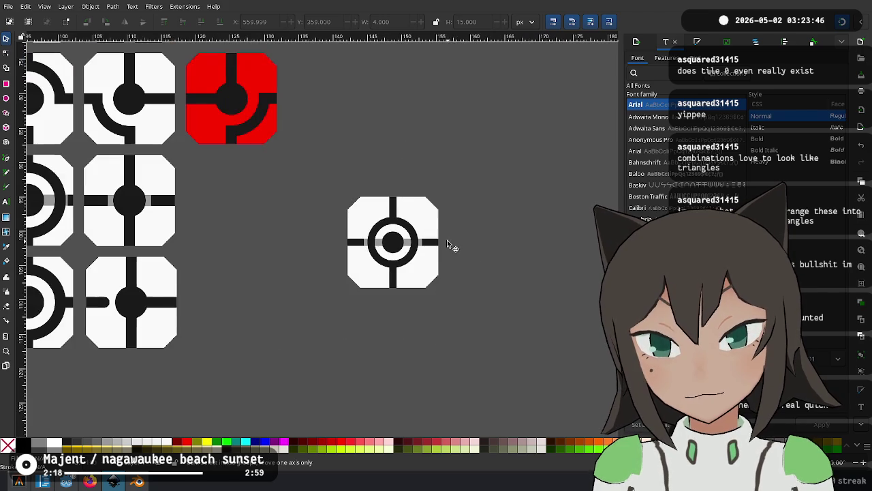
ctrl+scroll(451, 254, down, 1)
ctrl+scroll(451, 259, down, 1)
scroll(443, 269, left, 2)
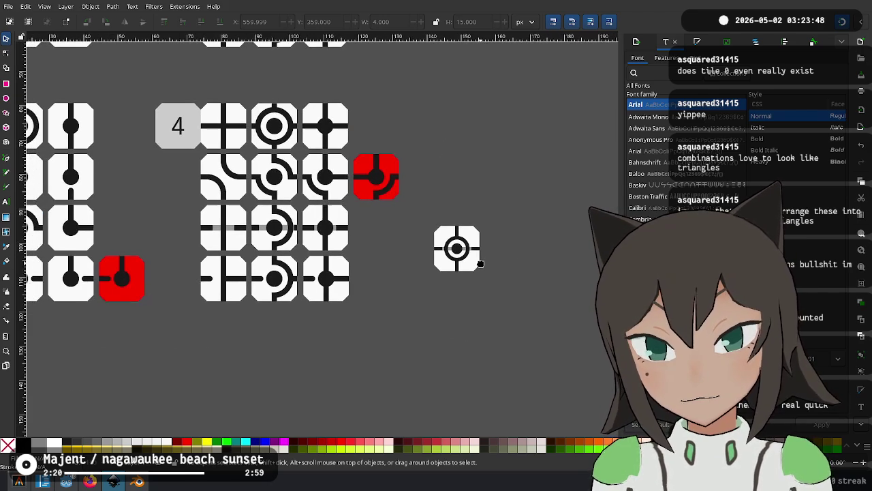
ctrl+scroll(386, 227, down, 1)
ctrl+scroll(410, 245, up, 2)
ctrl+scroll(411, 231, up, 3)
Select the tile's horizontal black bar, switching between it and the whole tile.
click(376, 286)
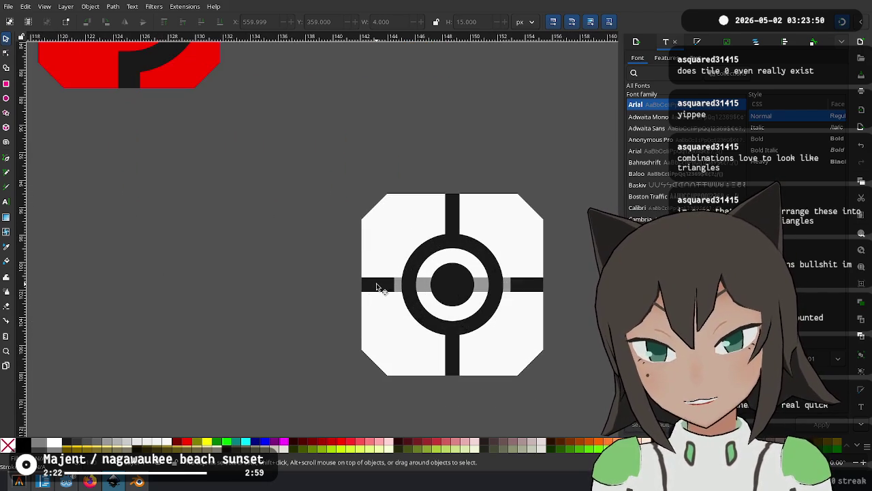
scroll(352, 247, right, 3)
scroll(306, 214, down, 1)
click(306, 214)
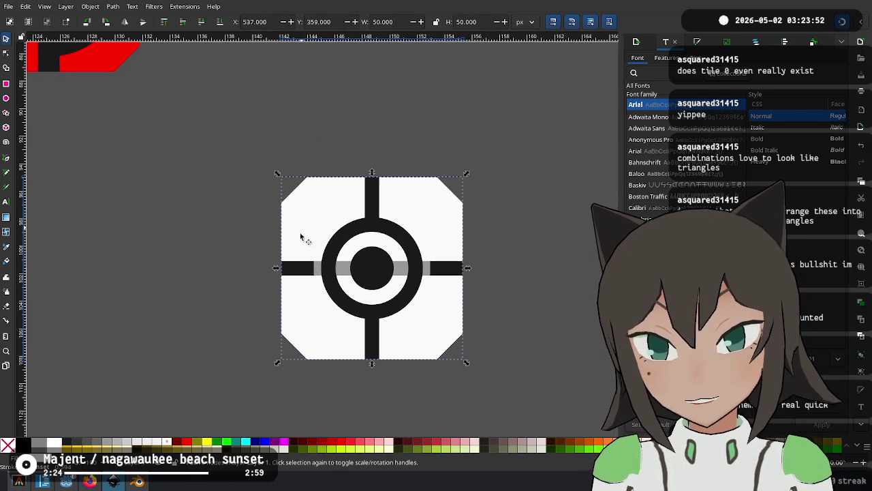
click(286, 271)
click(305, 201)
scroll(306, 187, right, 1)
scroll(306, 187, up, 1)
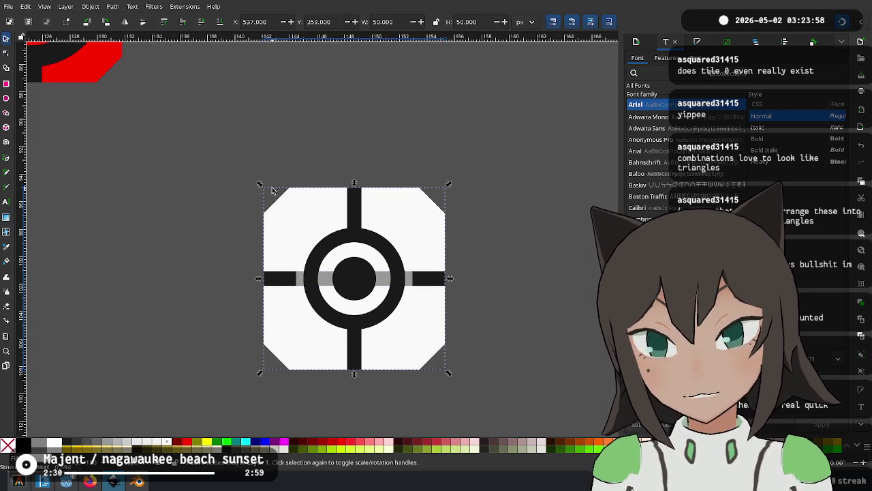
click(275, 276)
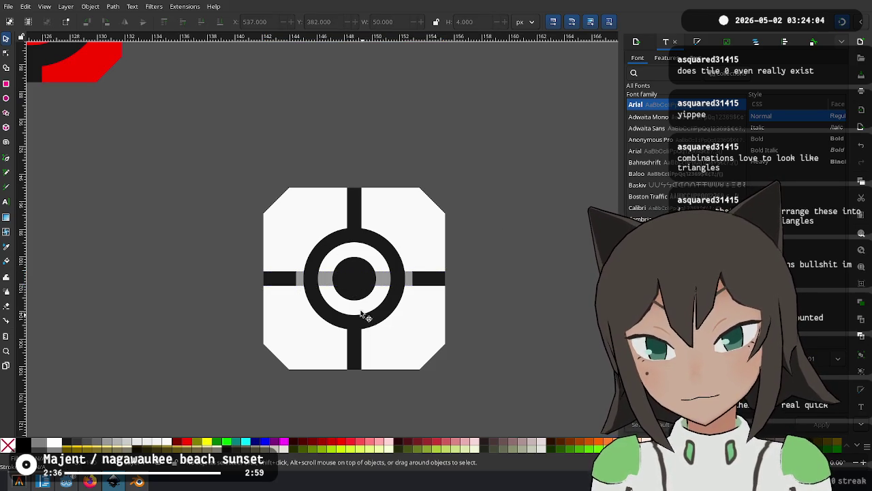
Break the horizontal bar group apart into separate pieces.
scroll(365, 297, up, 1)
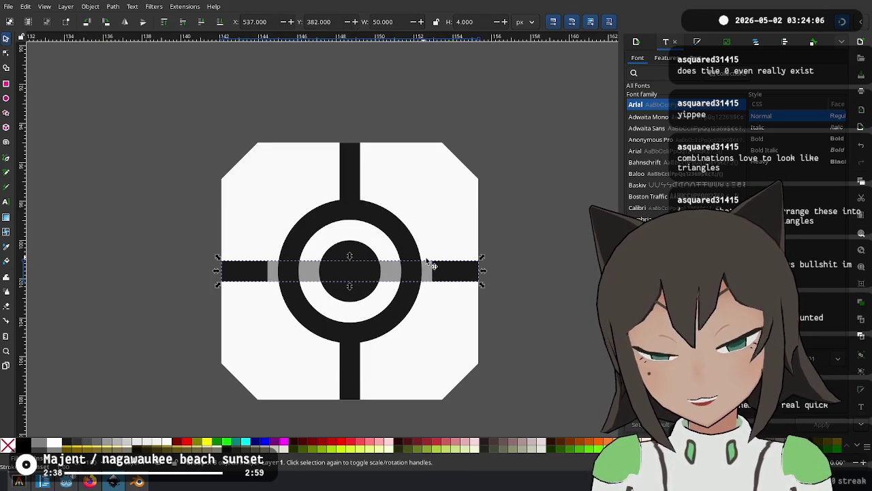
key(Escape)
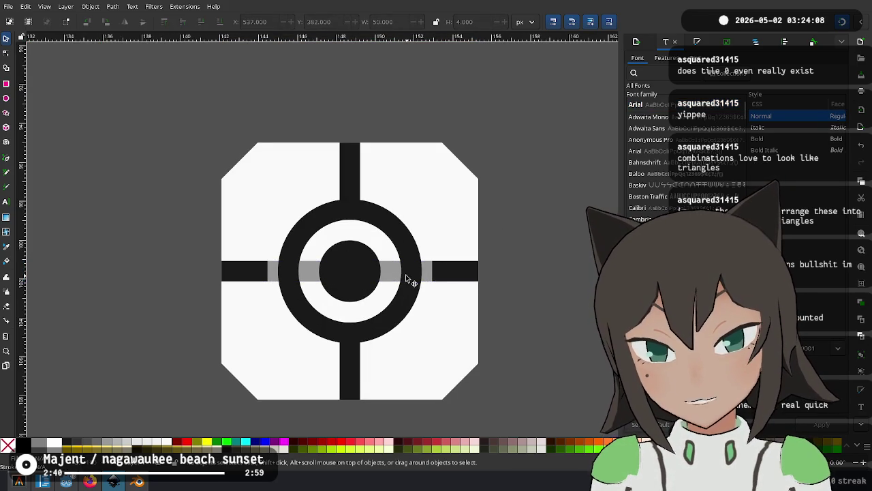
scroll(422, 265, up, 2)
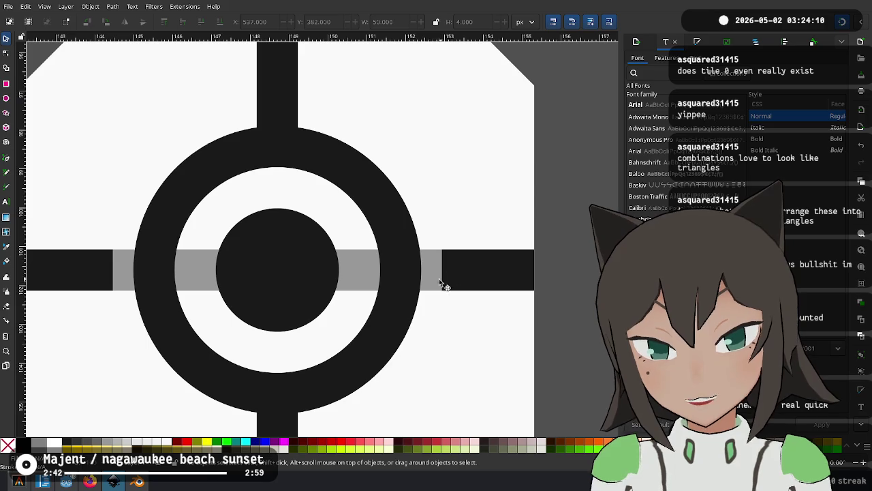
right_click(466, 253)
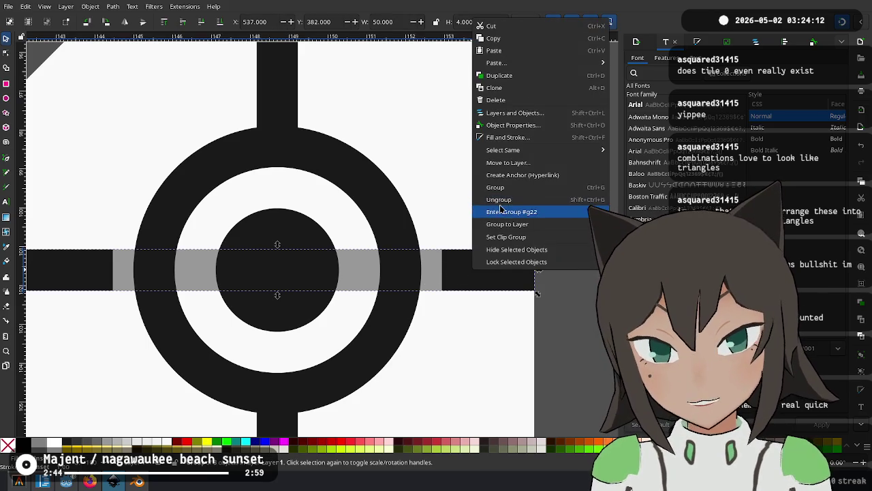
click(510, 207)
Rearrange the right-hand bar piece, then delete the small upright bar.
click(500, 273)
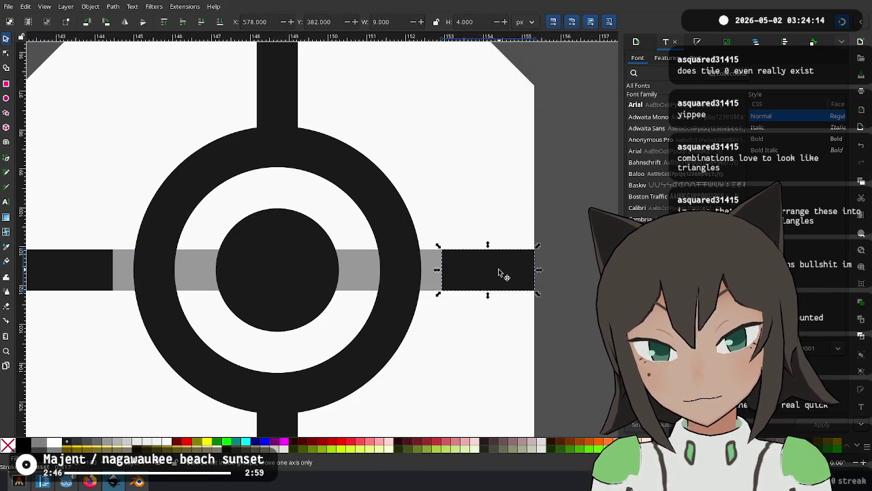
drag(486, 264, 451, 223)
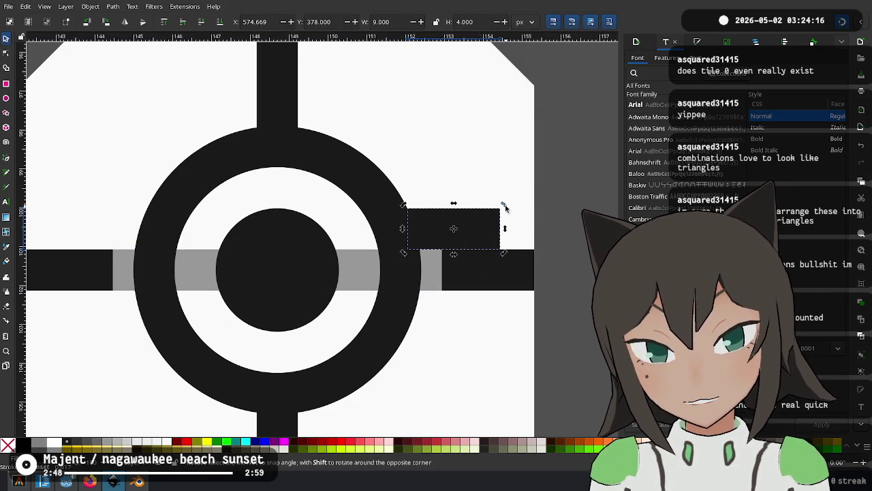
drag(503, 204, 477, 269)
mouse_move(463, 235)
mouse_down()
mouse_move(448, 275)
mouse_move(458, 276)
mouse_up()
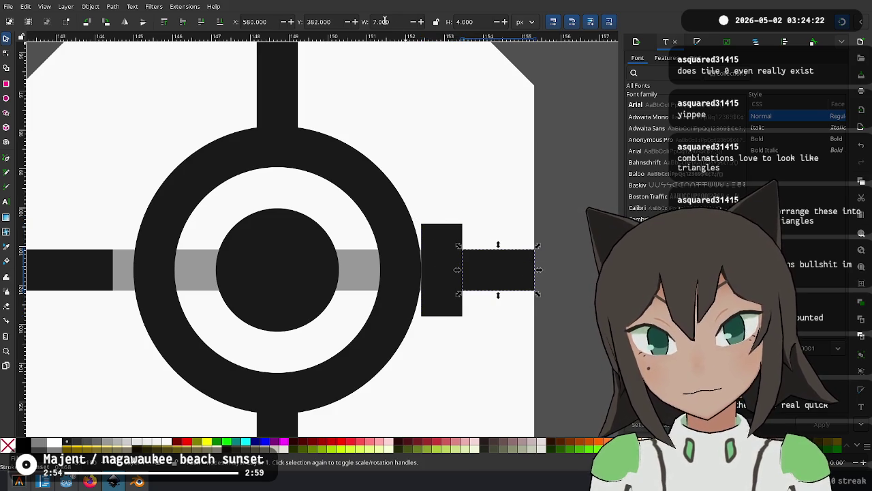
click(448, 251)
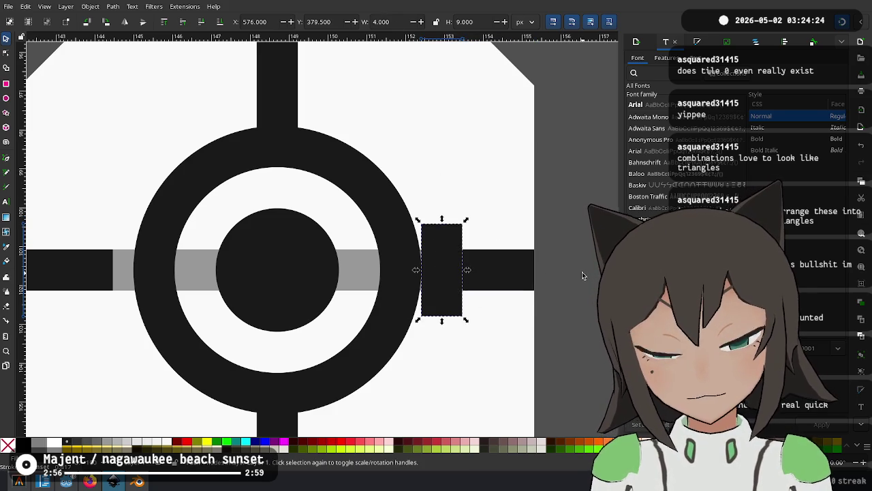
key(Delete)
Extend the grey bar to meet the right stub, and shorten the left black stub.
click(436, 271)
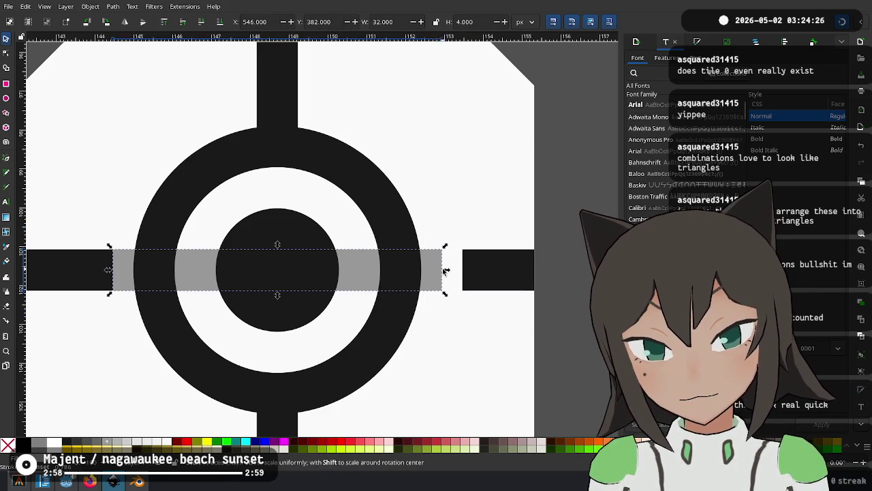
drag(445, 270, 462, 271)
scroll(346, 278, left, 8)
click(346, 239)
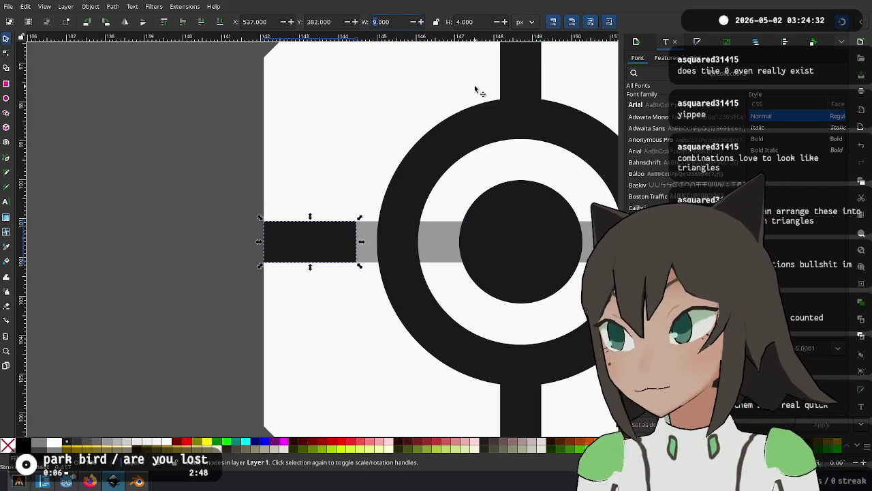
drag(365, 242, 332, 242)
click(368, 242)
click(246, 219)
Rotate the leftover left stub upright and delete the spare bar lying off the tile.
scroll(231, 221, down, 1)
scroll(208, 223, down, 1)
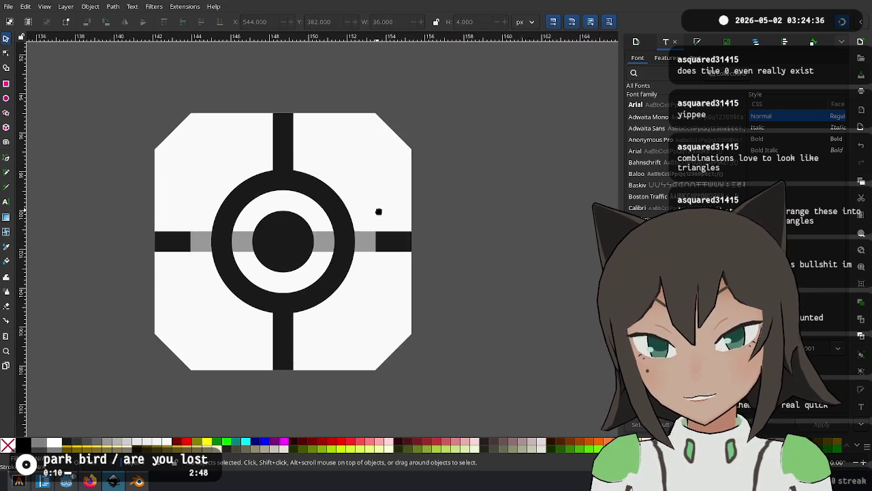
drag(524, 90, 152, 373)
click(384, 289)
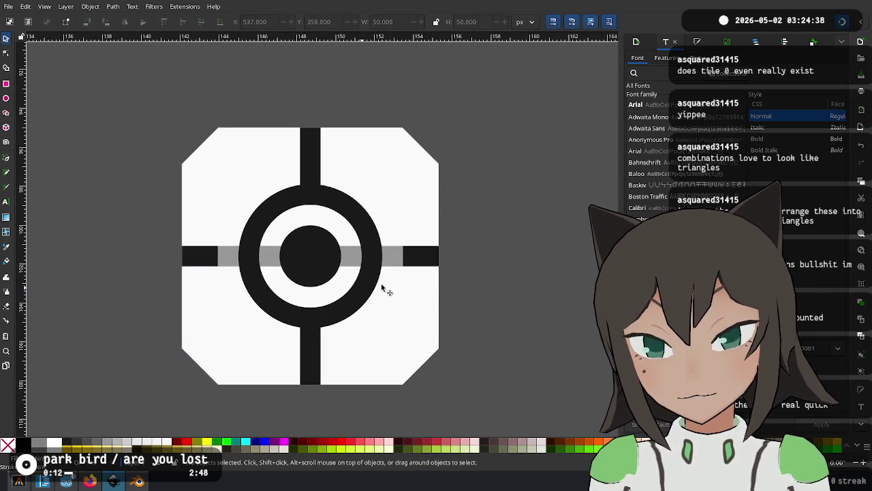
scroll(228, 263, up, 1)
click(191, 256)
click(195, 257)
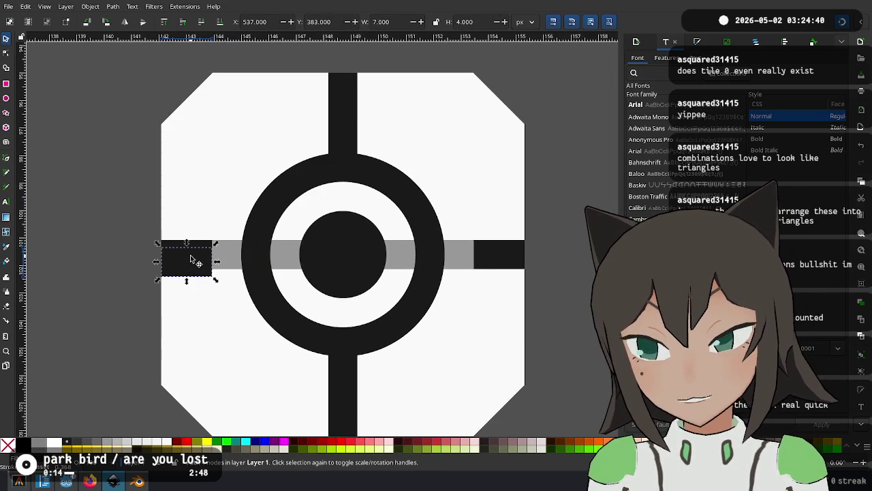
mouse_move(215, 243)
mouse_down()
mouse_move(209, 288)
mouse_move(230, 235)
mouse_move(228, 256)
mouse_move(393, 262)
mouse_move(613, 179)
mouse_up()
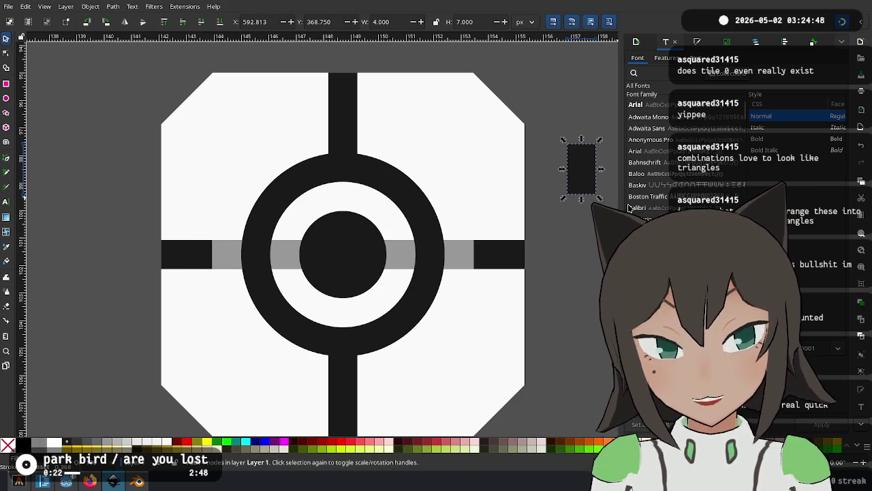
key(Delete)
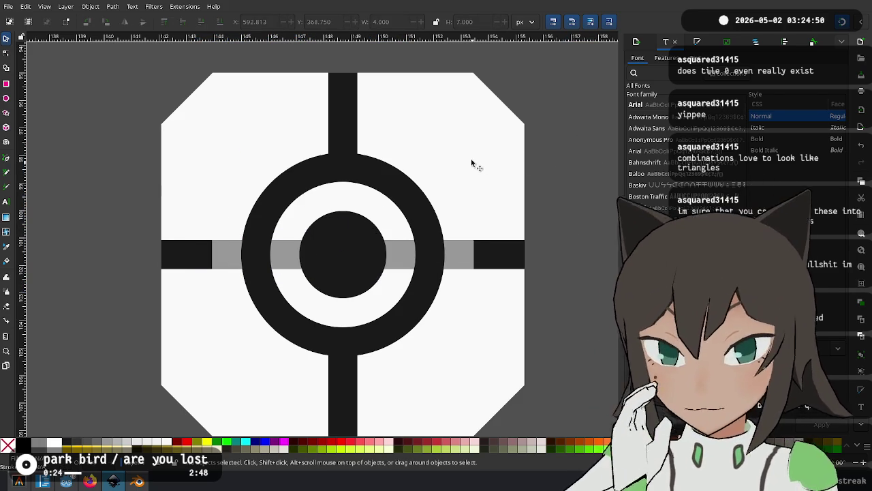
Move the standalone tile's ring aside as a spare and paste a copy in place.
ctrl+scroll(471, 156, down, 5)
scroll(327, 204, up, 3)
scroll(347, 284, up, 1)
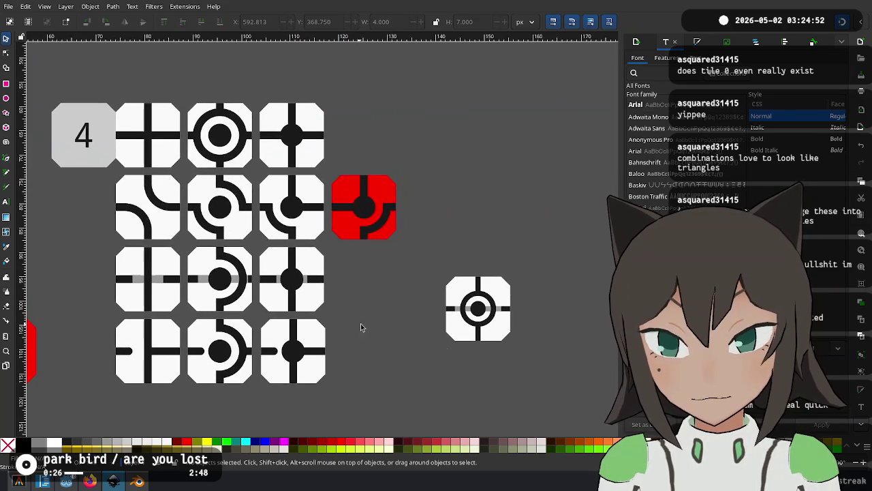
click(467, 320)
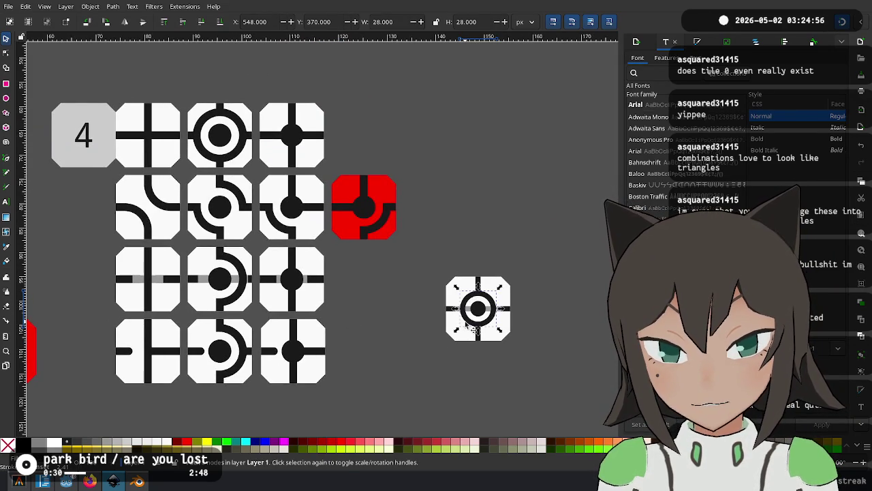
mouse_move(466, 324)
mouse_down()
mouse_move(452, 340)
mouse_move(447, 247)
mouse_up()
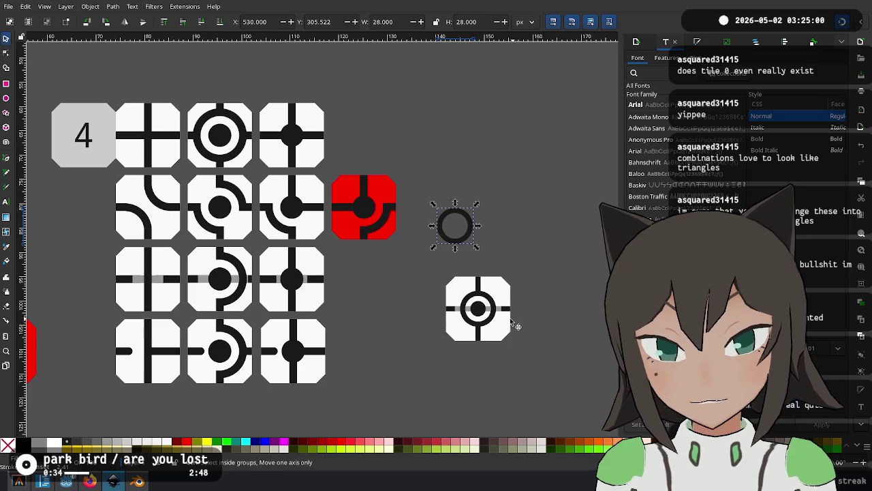
scroll(511, 318, up, 3)
key(ctrl+alt+v)
scroll(438, 298, up, 2)
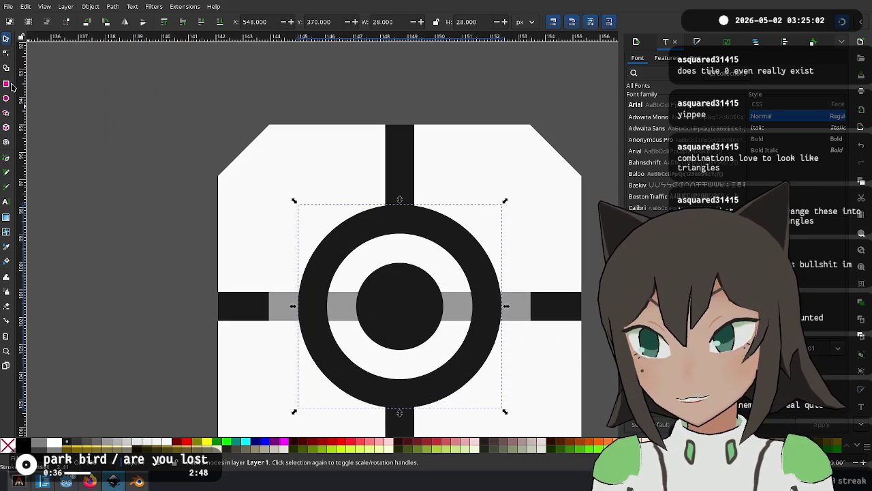
Cut away the ring's left half using a covering rectangle and Path > Difference.
click(6, 84)
scroll(259, 195, down, 2)
scroll(259, 194, right, 1)
drag(247, 127, 359, 370)
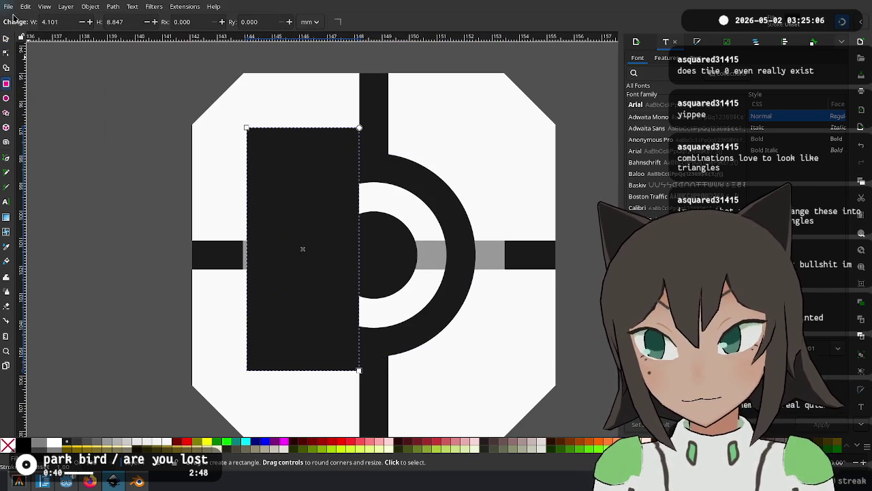
click(8, 38)
shift+click(455, 234)
key(ctrl+minus)
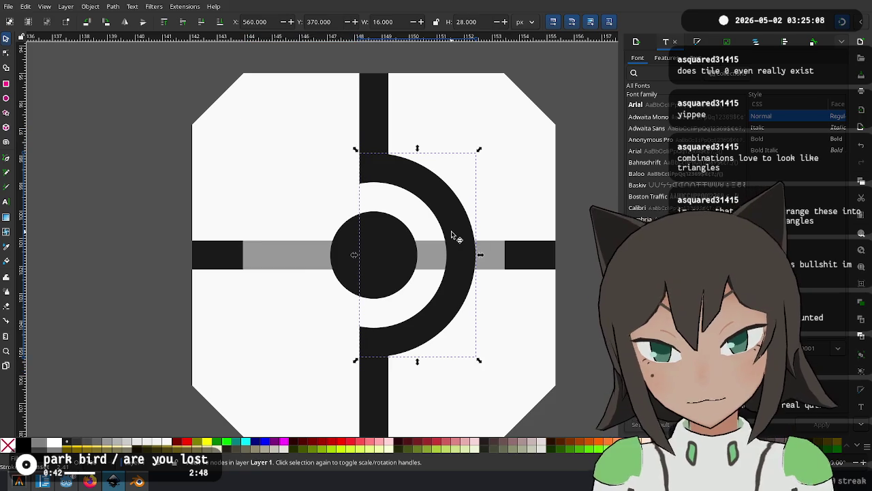
key(Escape)
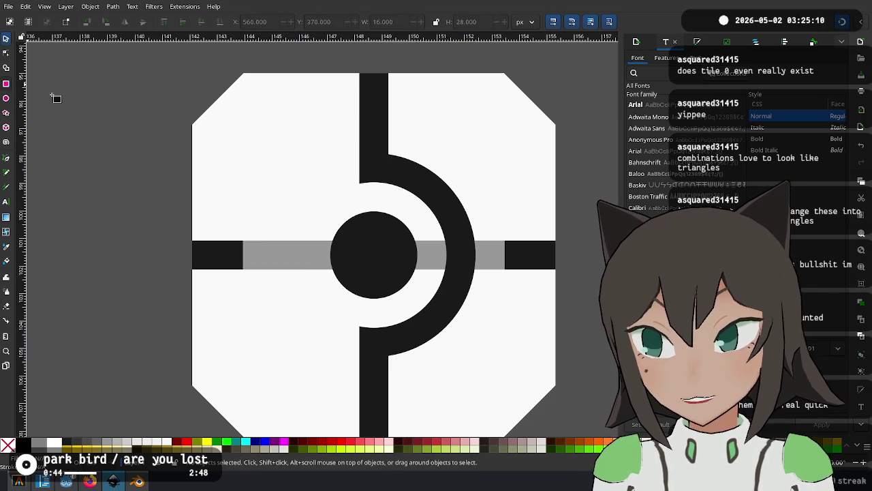
Draw a small rectangle and cut its copy out of the arc below the dot.
click(6, 83)
drag(373, 211, 338, 183)
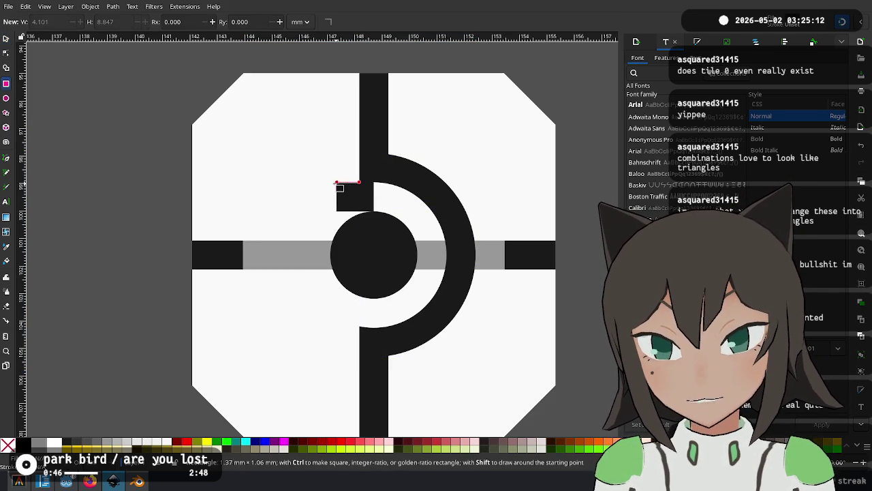
click(7, 39)
drag(354, 197, 368, 330)
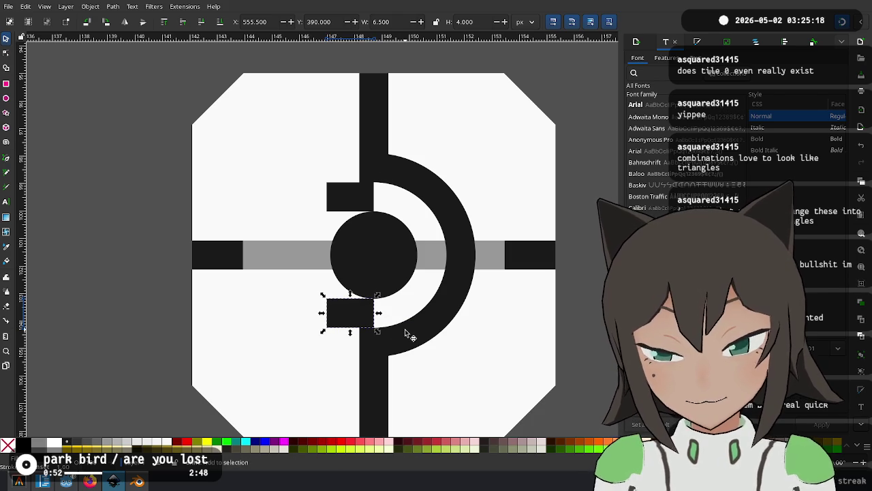
shift+click(449, 346)
key(ctrl+minus)
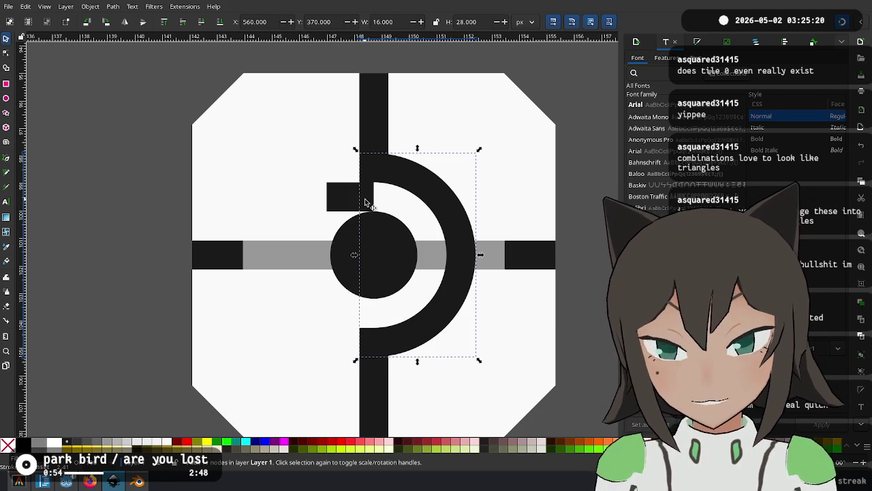
Cut the upper small rectangle out of the arc, undoing a mistaken cut on the top bar.
click(364, 198)
shift+click(387, 171)
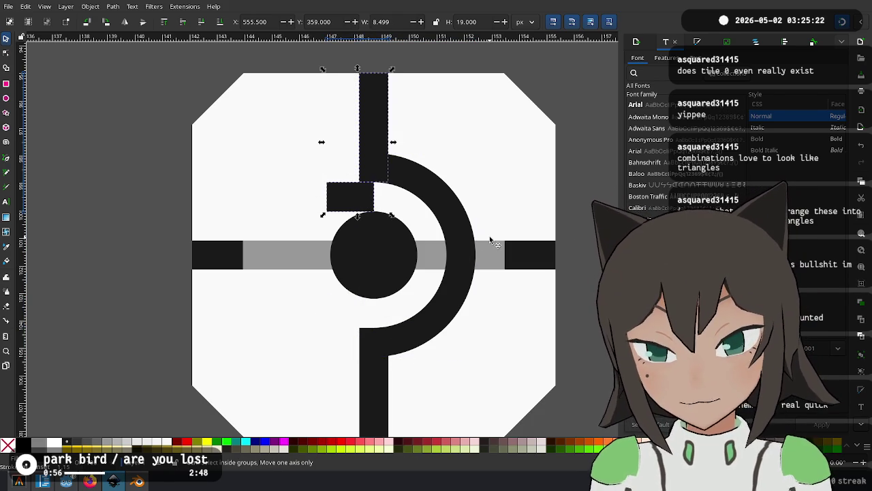
key(ctrl+minus)
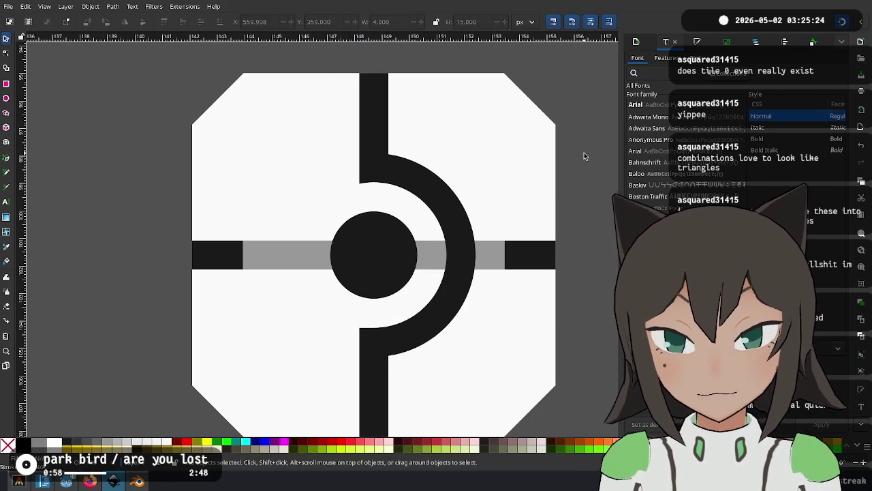
key(ctrl+z)
click(349, 203)
shift+click(427, 196)
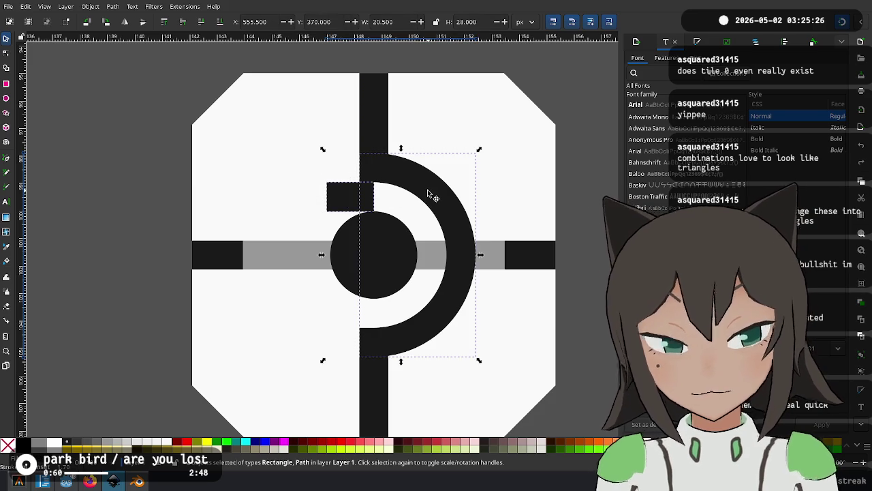
key(ctrl+minus)
ctrl+scroll(490, 168, down, 3)
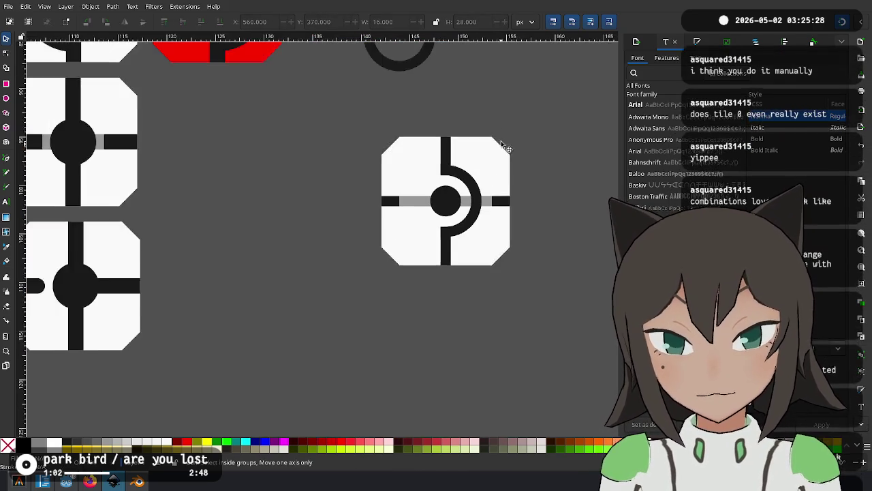
Place the spare ring centred above the half-arc tile.
scroll(409, 150, up, 2)
mouse_move(334, 129)
mouse_down()
mouse_move(267, 289)
mouse_move(411, 147)
mouse_move(392, 170)
mouse_up()
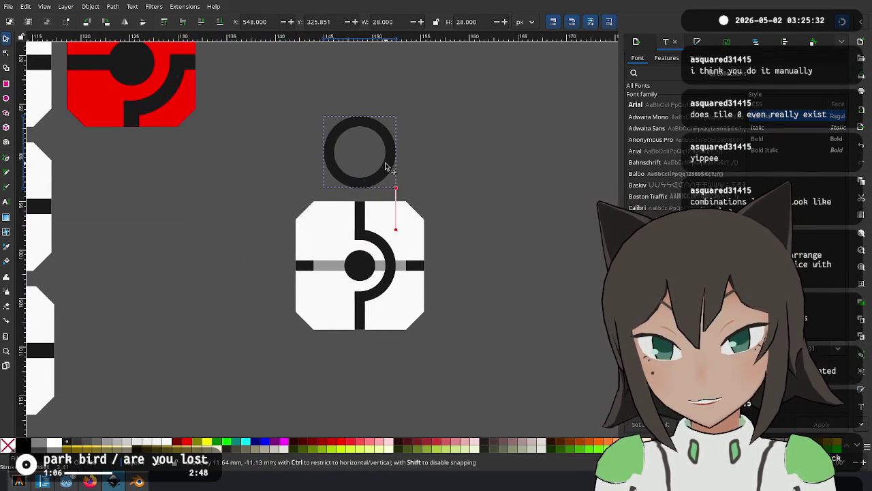
click(428, 289)
ctrl+scroll(399, 292, up, 1)
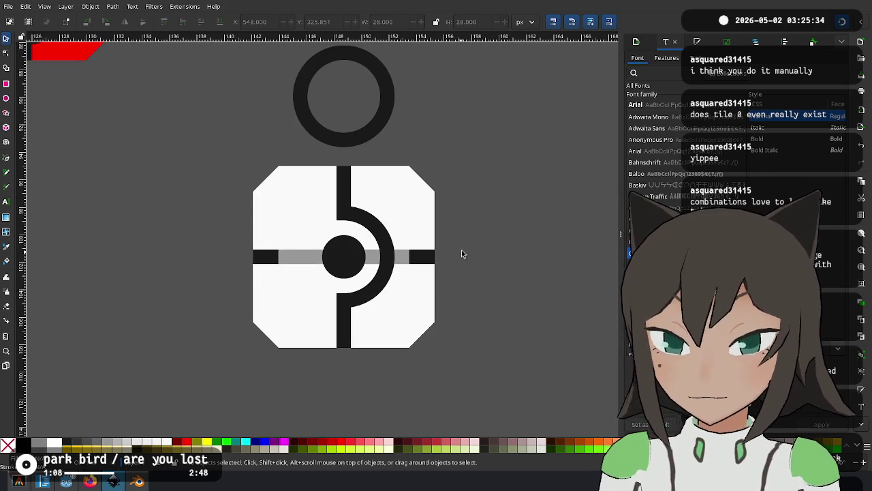
Rotate a small black bar upright and stand it against the left of the centre dot.
click(413, 257)
mouse_move(412, 257)
mouse_down()
mouse_move(427, 261)
mouse_move(310, 264)
mouse_up()
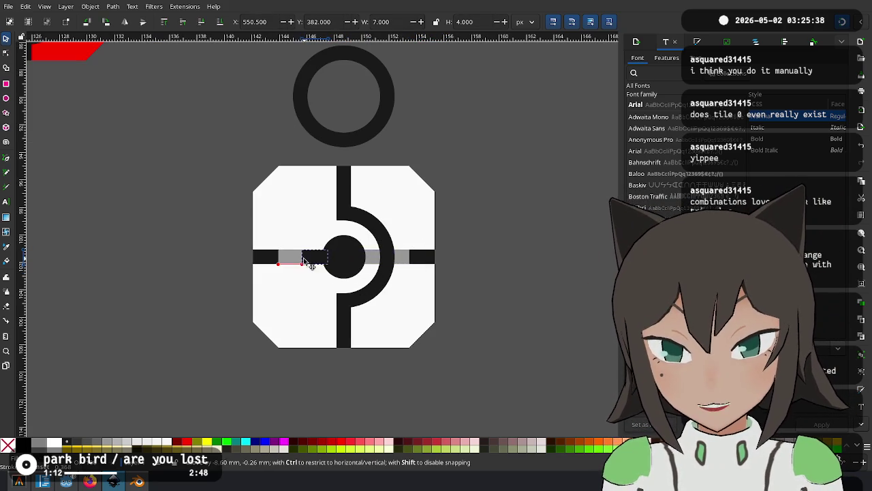
ctrl+scroll(302, 259, up, 3)
click(309, 259)
mouse_move(347, 237)
mouse_down()
mouse_move(333, 310)
mouse_move(322, 305)
mouse_up()
drag(310, 261, 335, 261)
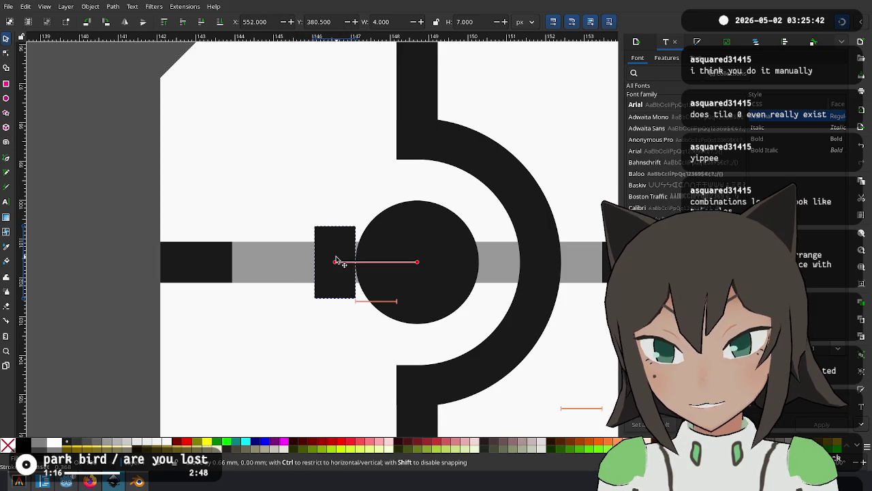
Try widening the left black stub toward the centre, undo it, and clear the selection.
click(217, 273)
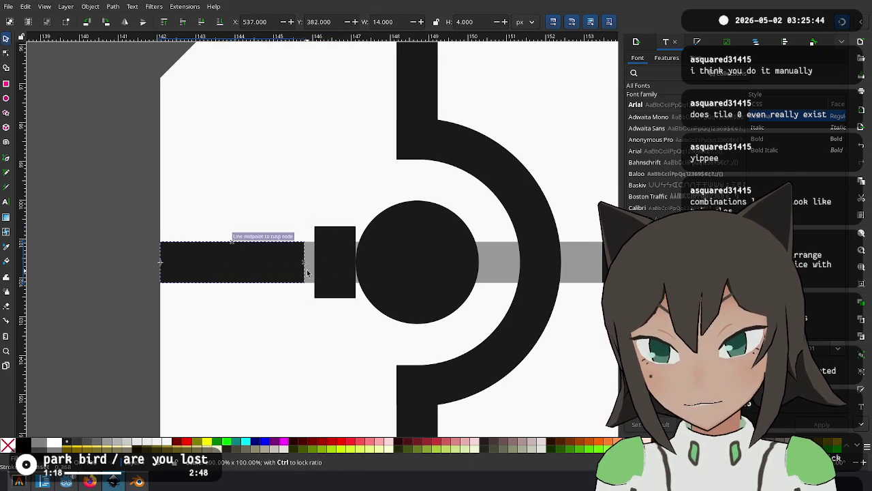
drag(235, 262, 320, 272)
key(ctrl+z)
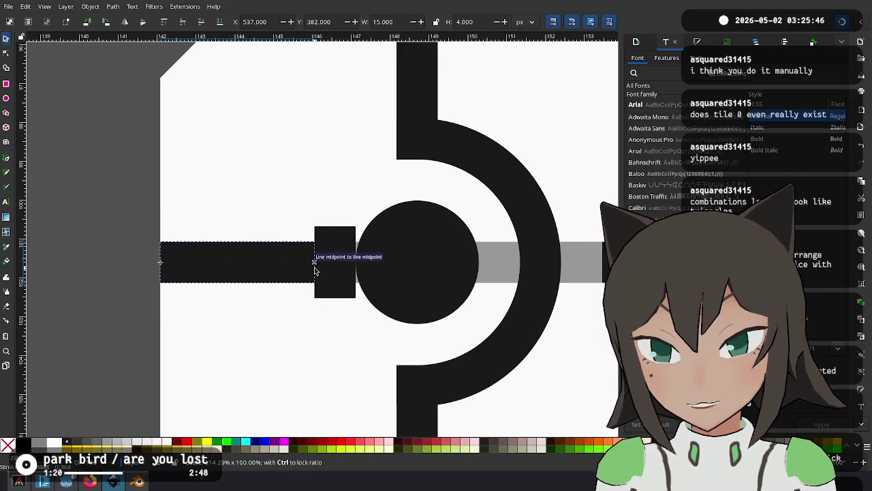
click(332, 251)
key(Escape)
ctrl+scroll(408, 259, down, 3)
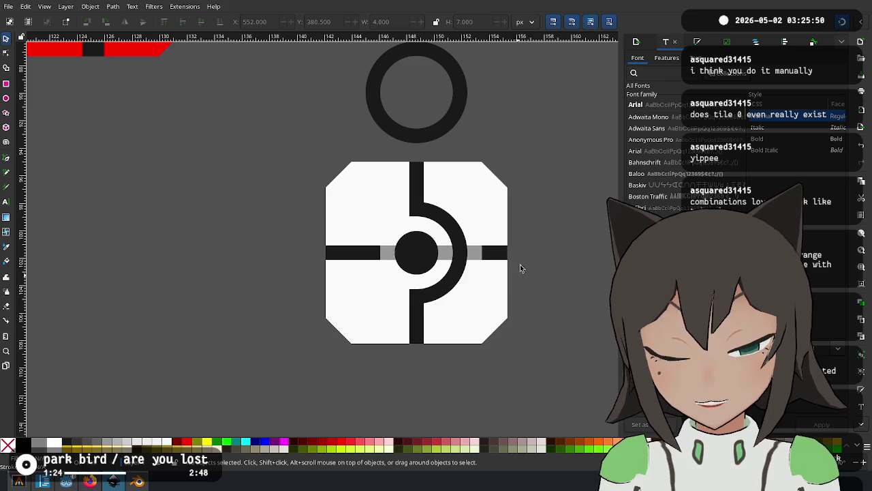
scroll(381, 269, down, 3)
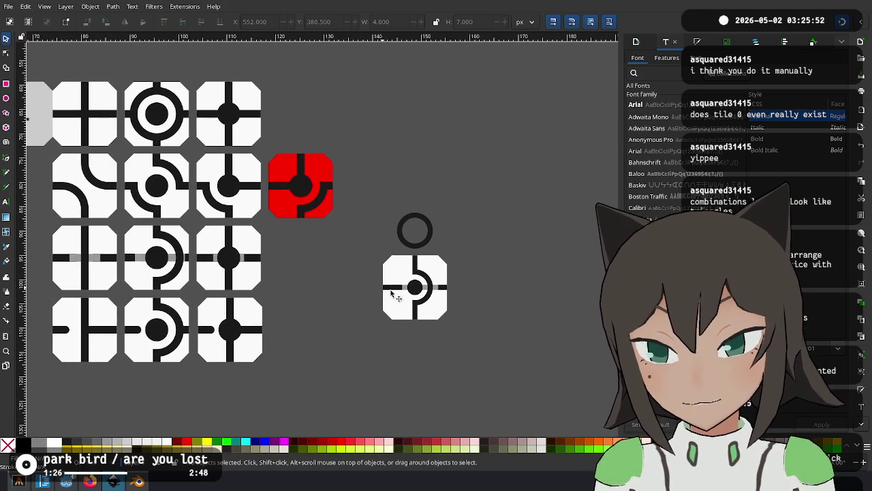
click(428, 229)
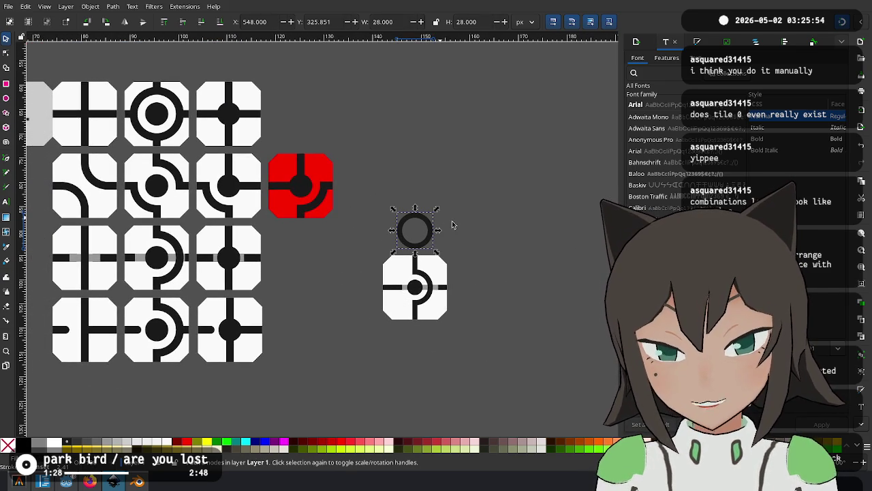
key(ctrl+z)
drag(507, 225, 359, 342)
drag(402, 279, 275, 244)
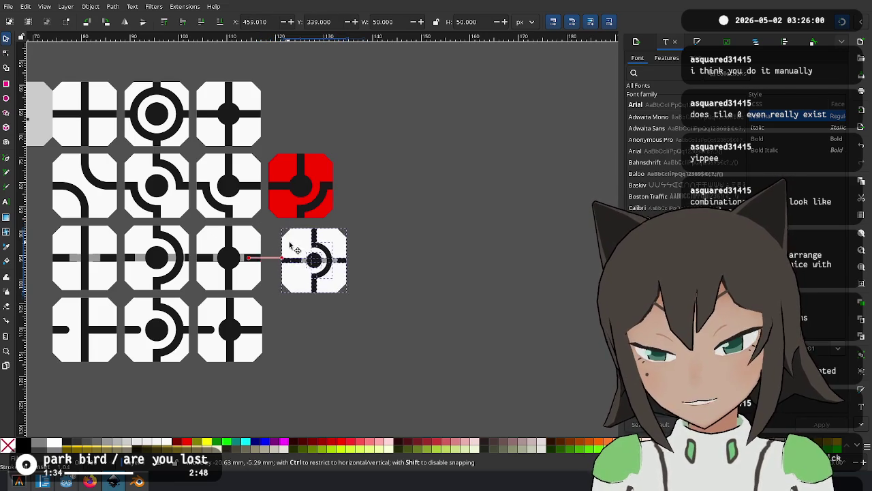
drag(274, 244, 369, 235)
scroll(364, 261, left, 3)
scroll(364, 261, down, 4)
scroll(447, 364, up, 2)
scroll(381, 306, down, 2)
scroll(326, 256, right, 1)
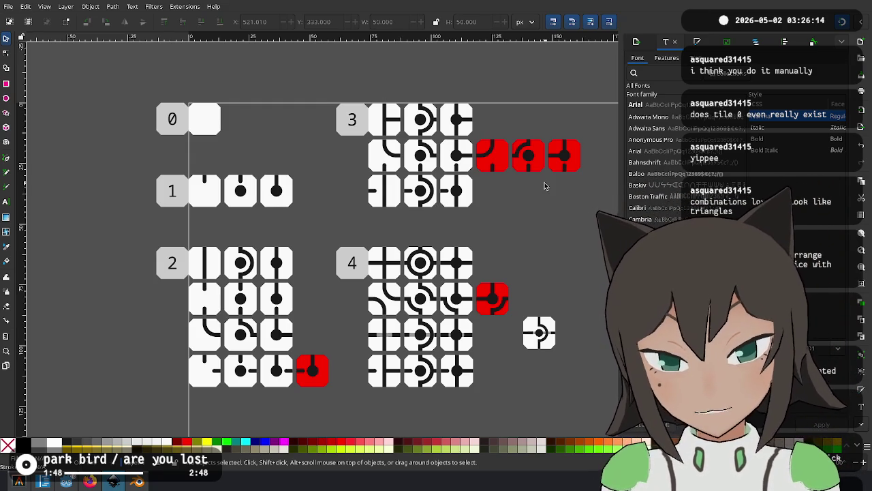
scroll(411, 346, up, 1)
scroll(411, 346, down, 1)
mouse_move(449, 333)
mouse_down()
mouse_move(408, 342)
mouse_move(376, 331)
mouse_up()
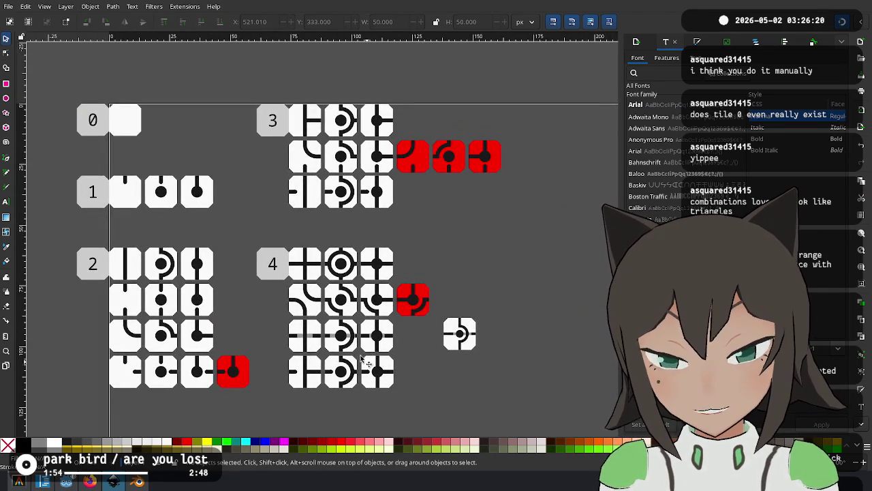
scroll(361, 347, up, 1)
scroll(358, 342, up, 2)
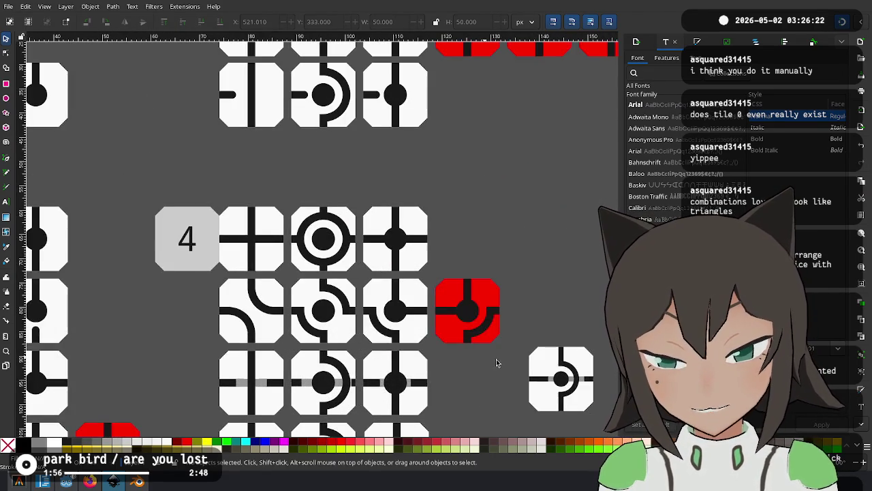
drag(494, 362, 371, 314)
drag(496, 293, 392, 380)
drag(415, 320, 431, 324)
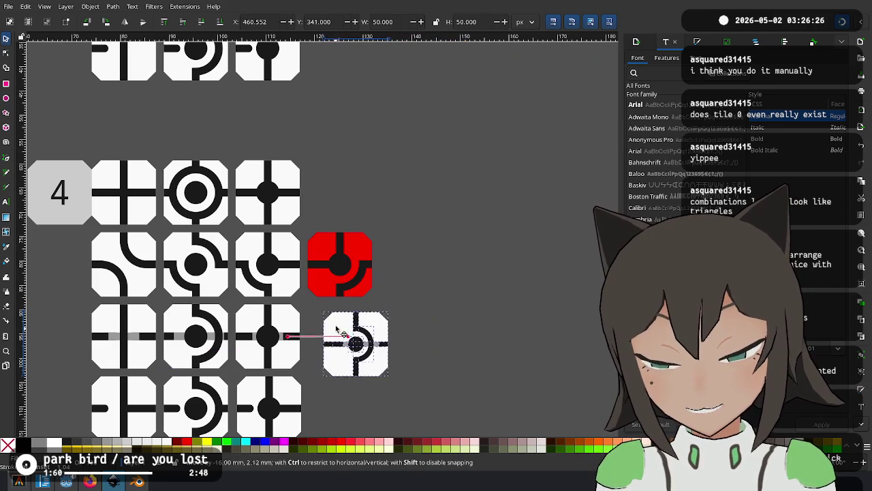
click(325, 313)
scroll(326, 313, down, 4)
scroll(341, 320, up, 1)
scroll(379, 340, up, 1)
scroll(492, 361, up, 1)
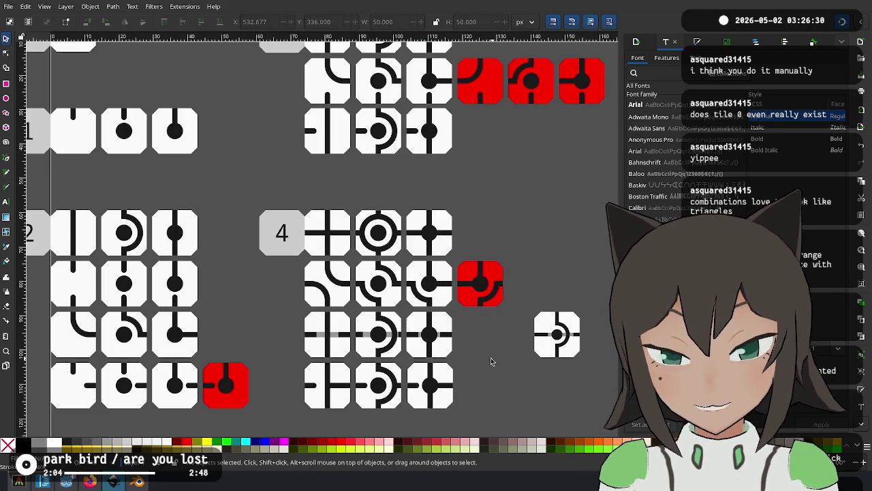
scroll(488, 357, down, 1)
scroll(488, 357, right, 3)
click(330, 257)
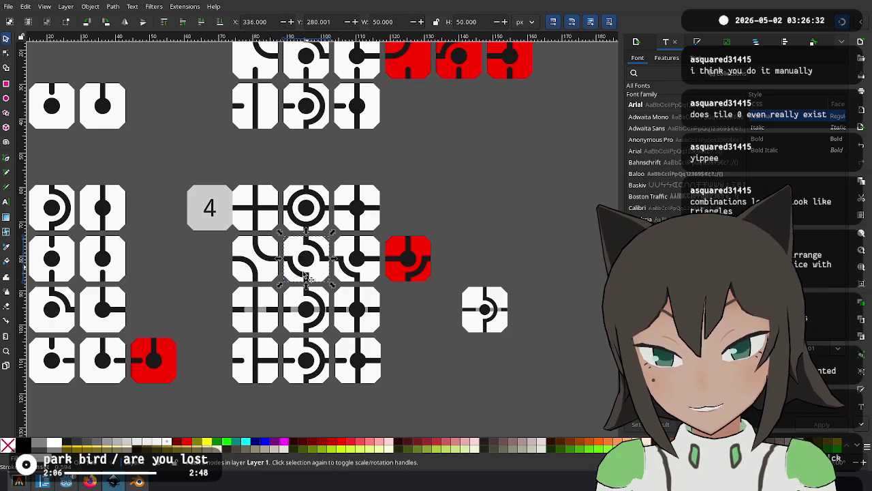
click(559, 290)
scroll(508, 303, right, 2)
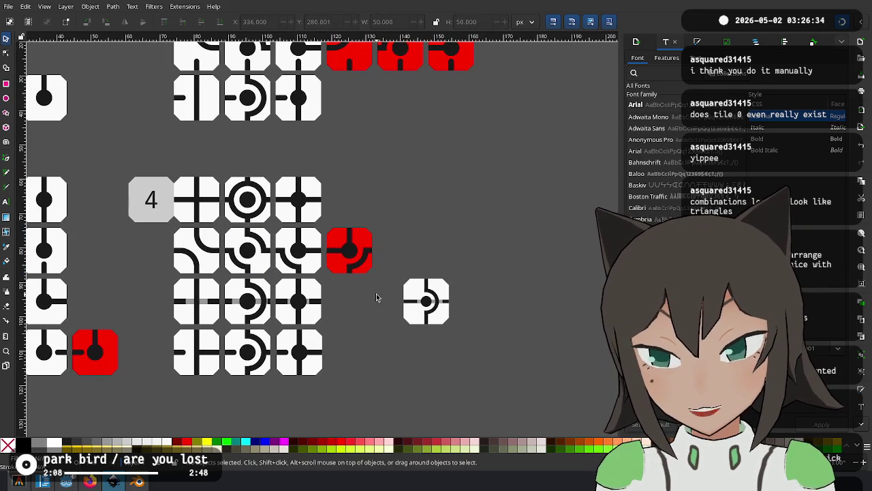
scroll(443, 286, up, 1)
scroll(456, 294, up, 1)
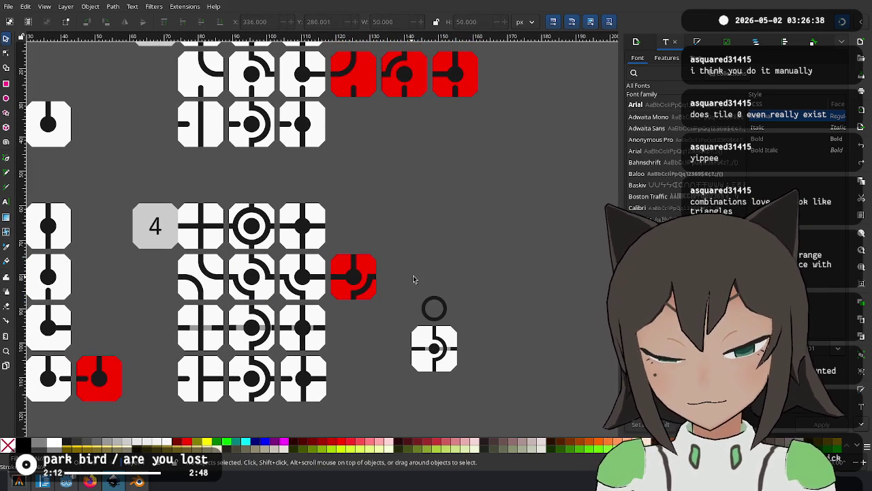
Place the 28×28 ring in the top-right corner of a blank tile.
drag(443, 303, 479, 277)
mouse_move(463, 340)
mouse_down()
mouse_move(533, 310)
mouse_move(543, 287)
mouse_move(534, 302)
mouse_up()
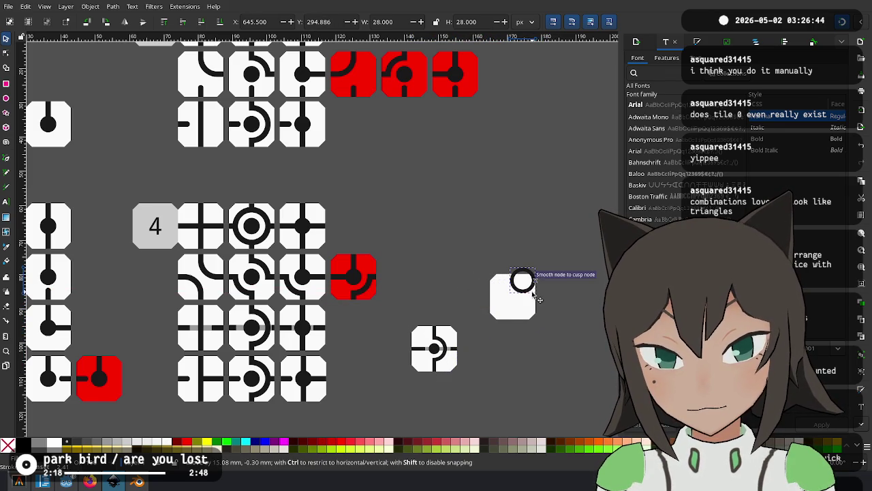
scroll(518, 293, up, 3)
drag(533, 300, 551, 265)
click(562, 234)
Move the small 15×4 black bar from the lower tile to just above the ring's tile.
scroll(252, 57, down, 5)
scroll(179, 137, up, 3)
click(118, 326)
drag(118, 326, 336, 79)
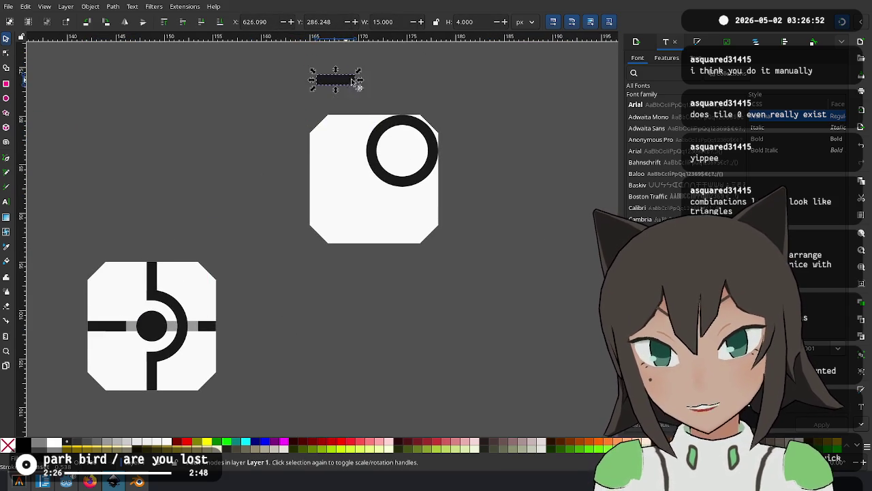
Rotate the bar upright and snap it to the ring's left, reaching the tile's top.
scroll(336, 79, up, 3)
scroll(336, 79, right, 3)
drag(259, 199, 251, 255)
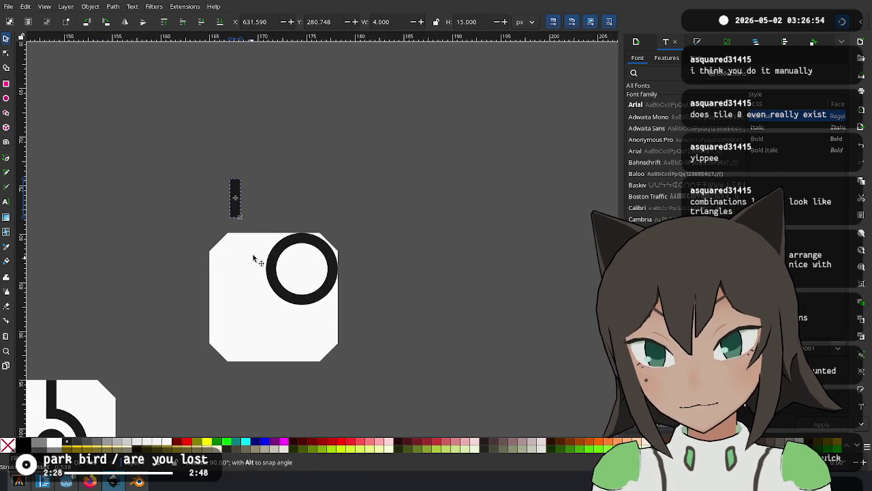
drag(235, 205, 276, 273)
ctrl+scroll(256, 249, up, 3)
mouse_move(318, 219)
mouse_down()
mouse_move(320, 208)
mouse_move(327, 211)
mouse_up()
drag(311, 301, 319, 332)
scroll(425, 346, down, 2)
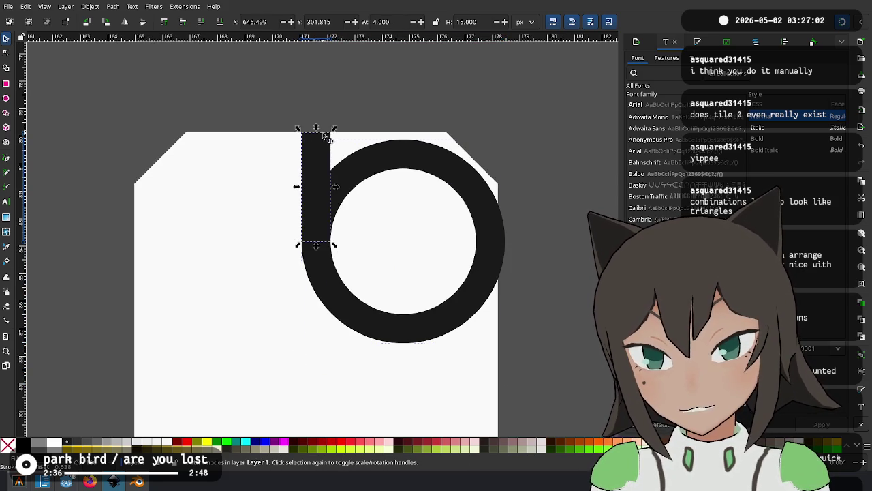
Lay a second bar horizontally under the ring, running to the tile's right edge.
drag(324, 135, 535, 296)
click(520, 262)
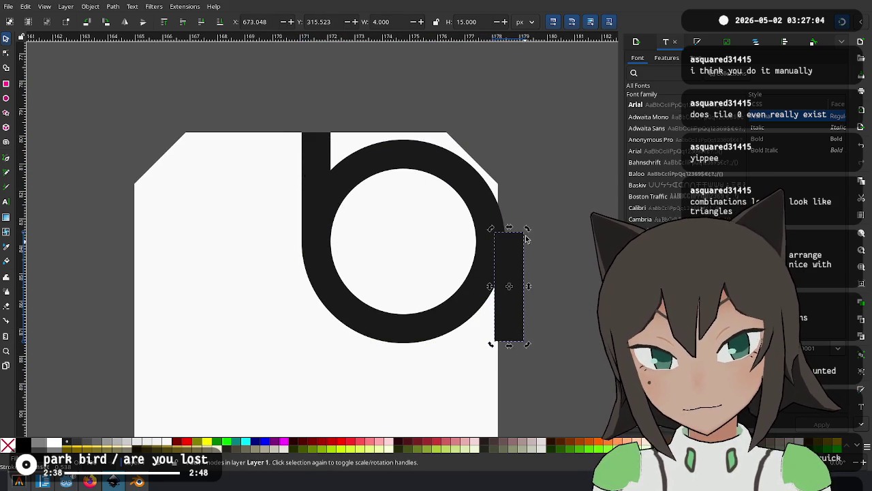
drag(520, 263, 502, 323)
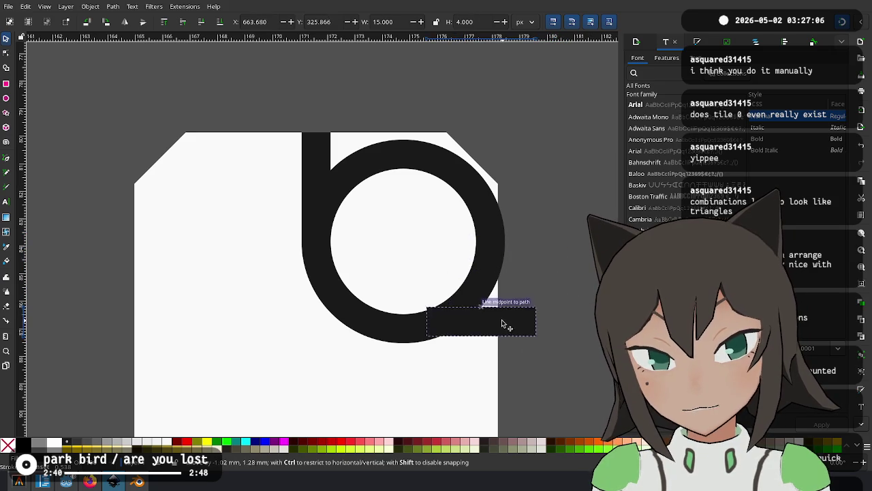
drag(502, 324, 497, 334)
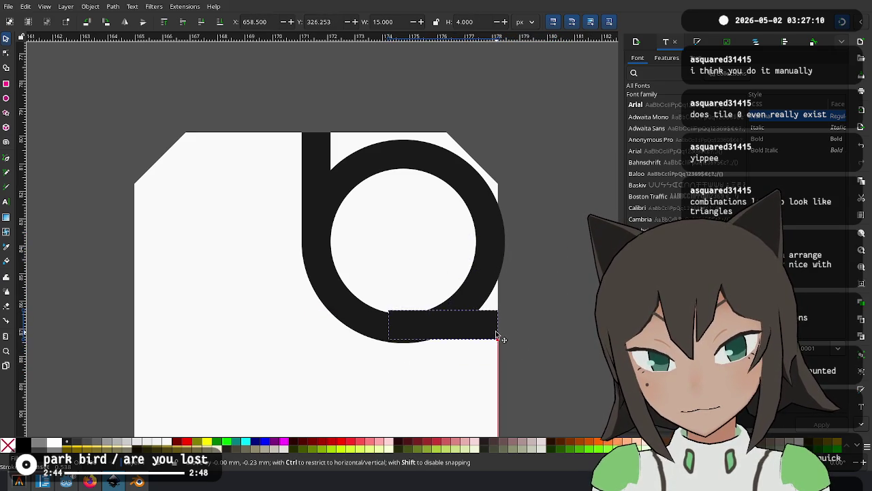
drag(497, 335, 436, 193)
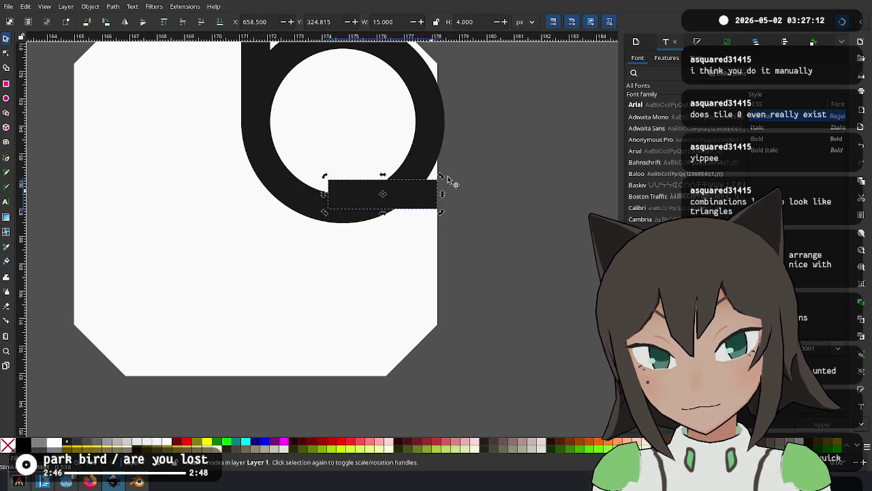
scroll(446, 269, up, 4)
drag(289, 293, 291, 277)
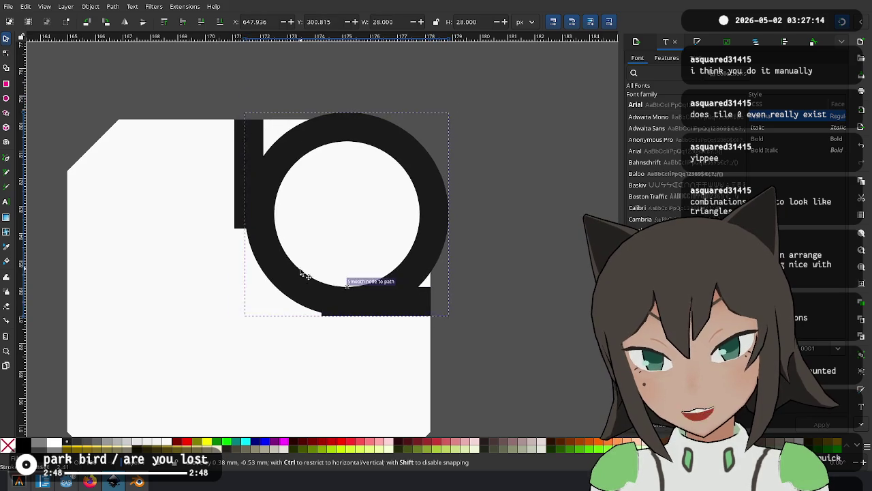
Shorten the vertical bar from 15 to a height of 13.
click(512, 255)
click(399, 307)
click(252, 141)
drag(249, 231, 250, 217)
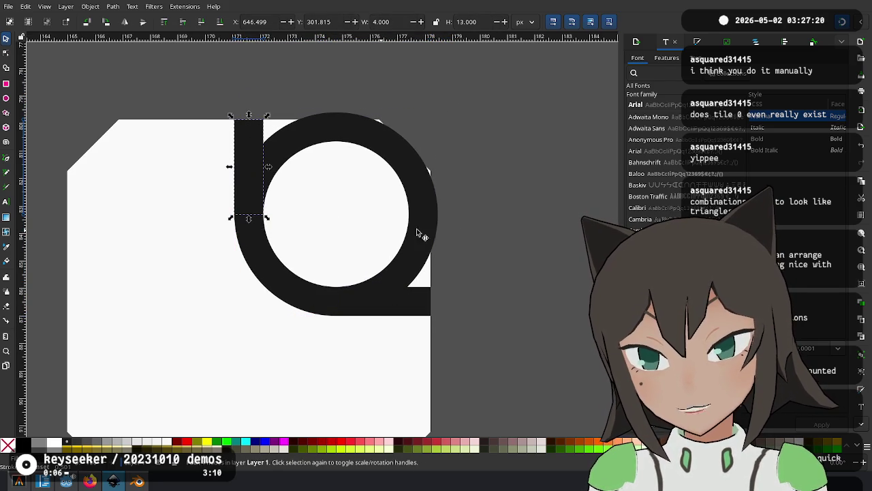
ctrl+scroll(480, 241, up, 1)
click(490, 276)
ctrl+scroll(278, 337, down, 4)
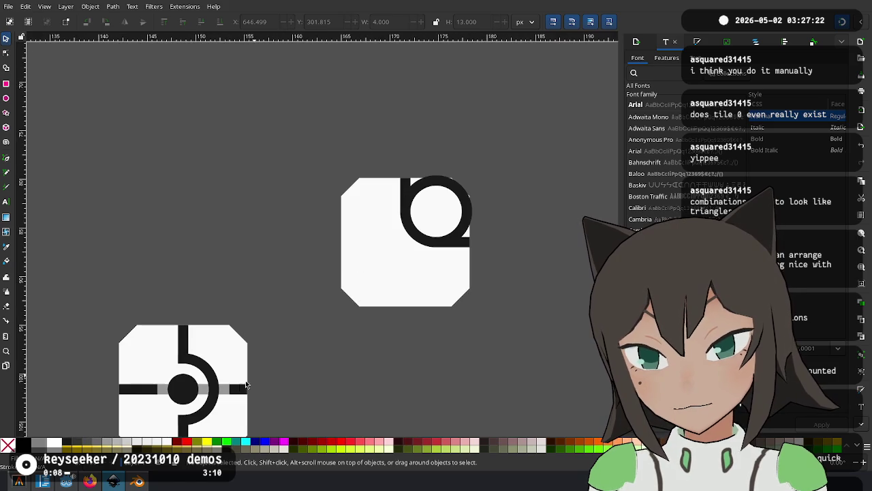
Move the dark centre dot from the lower tile into the corner tile.
mouse_move(191, 385)
mouse_down()
mouse_move(418, 252)
mouse_move(411, 240)
mouse_up()
click(397, 246)
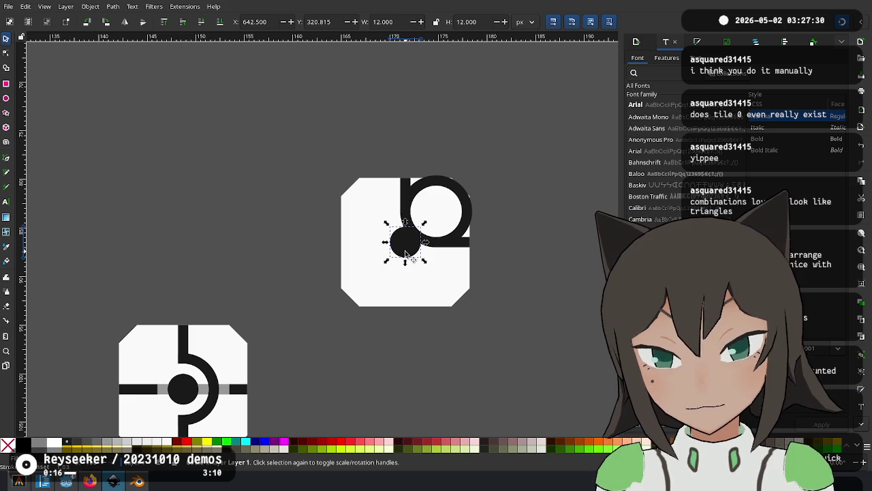
scroll(443, 197, up, 1)
click(426, 218)
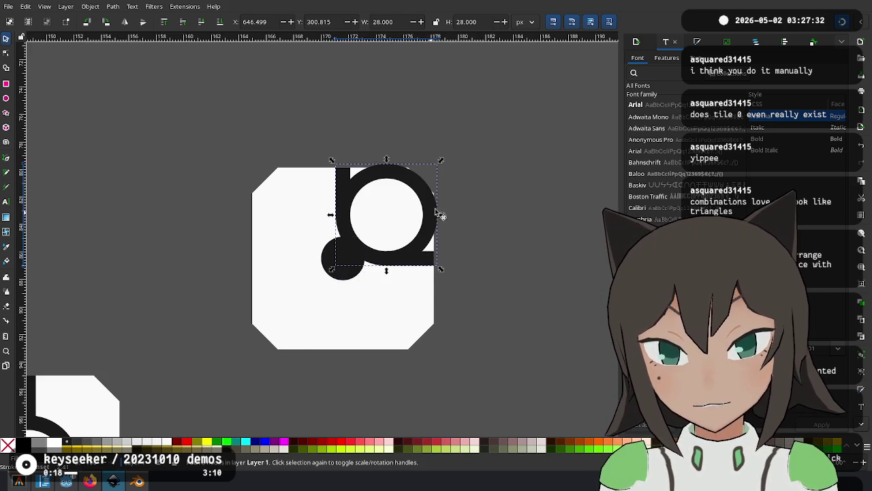
scroll(453, 162, up, 2)
scroll(409, 146, right, 2)
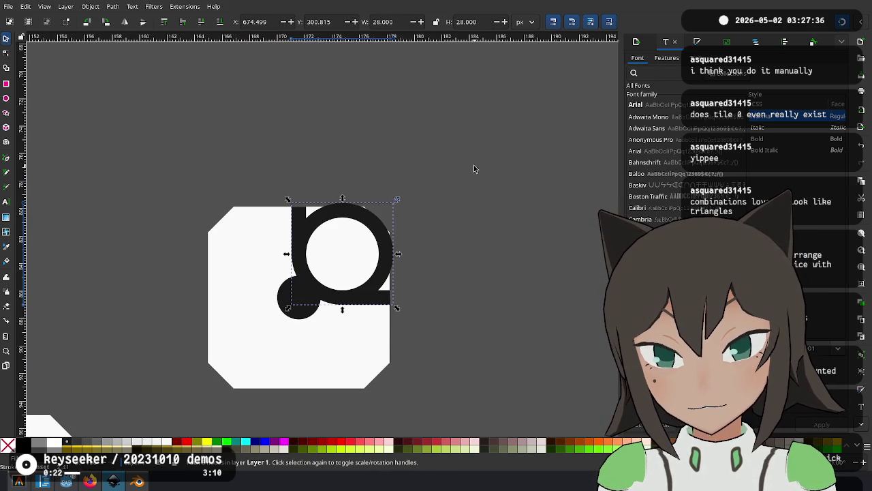
Delete the ring, leaving the dot and the top and right stubs.
key(Delete)
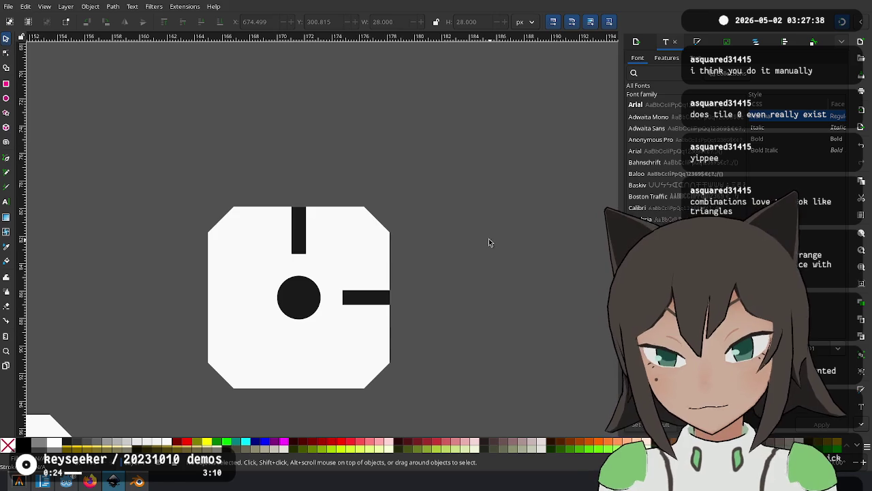
key(ctrl+z)
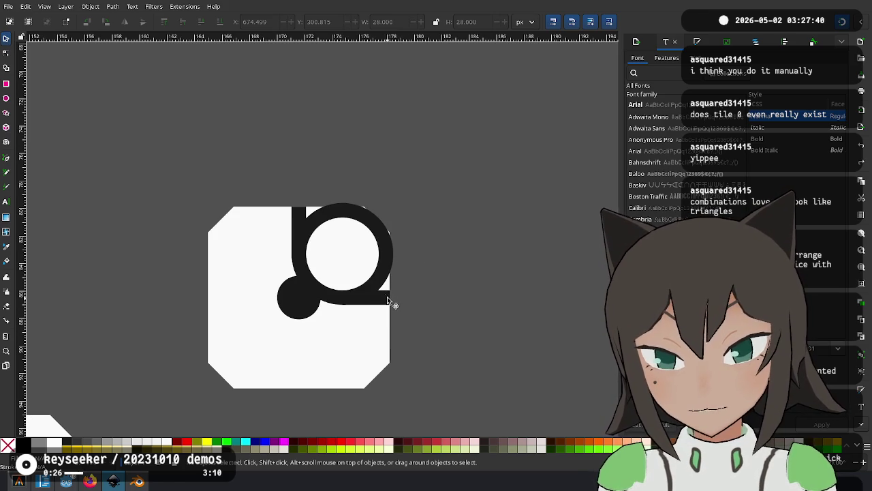
click(389, 300)
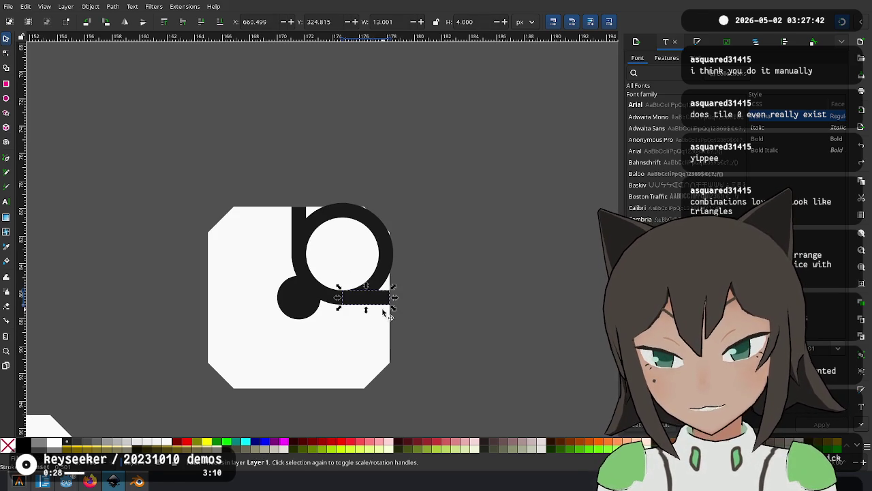
click(384, 268)
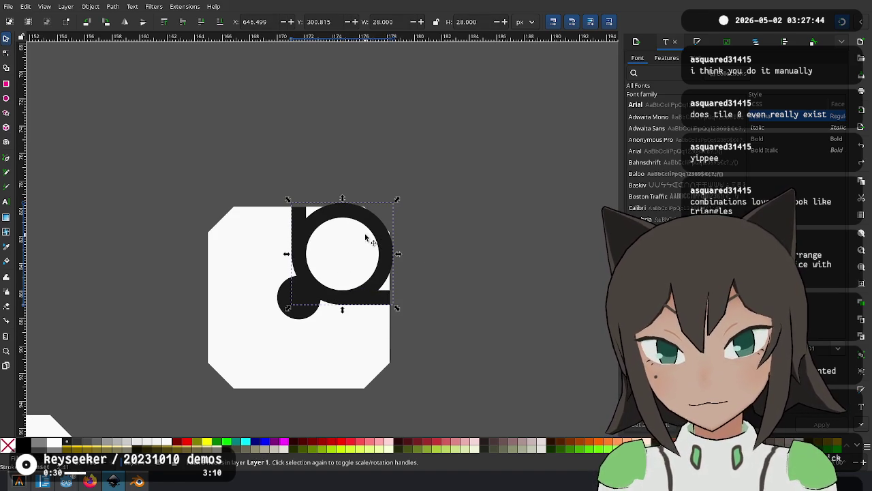
scroll(366, 238, down, 3)
scroll(360, 282, down, 2)
click(360, 282)
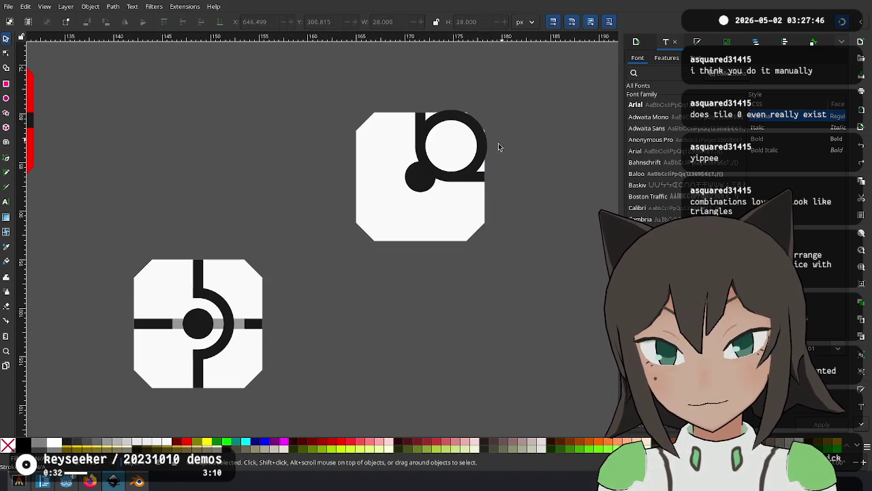
click(483, 156)
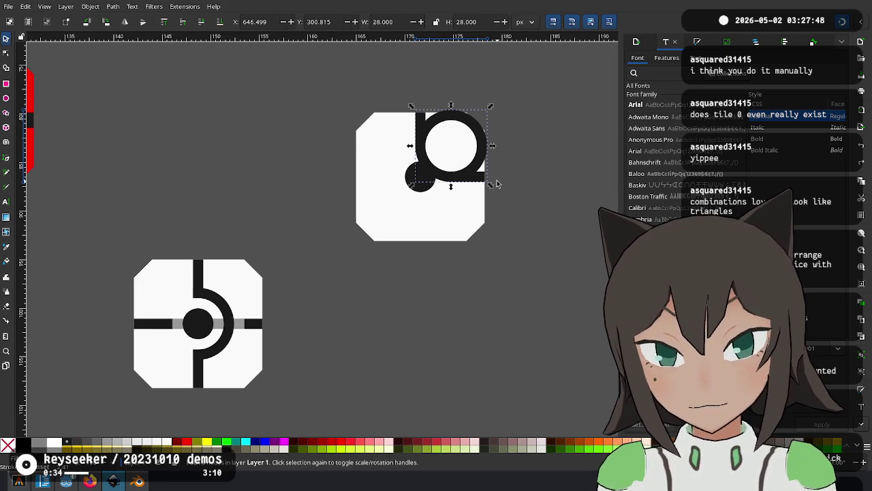
key(Delete)
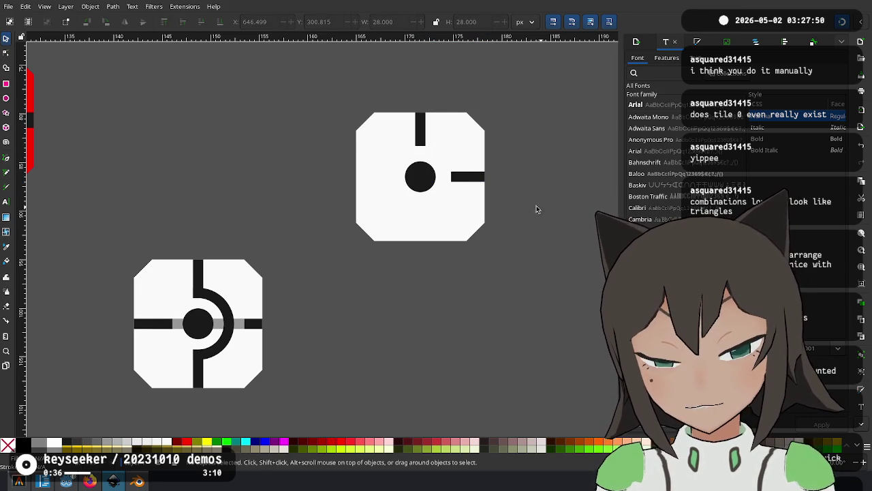
Delete the top and right bars from the corner tile.
click(468, 186)
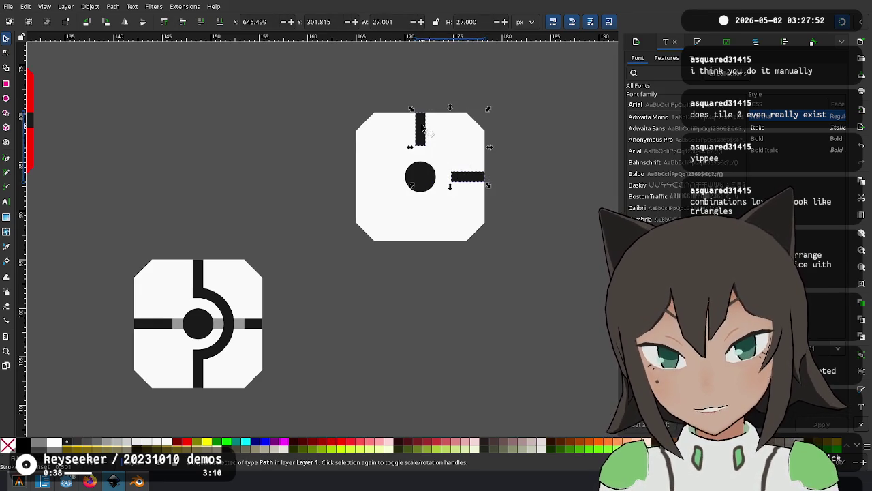
key(Delete)
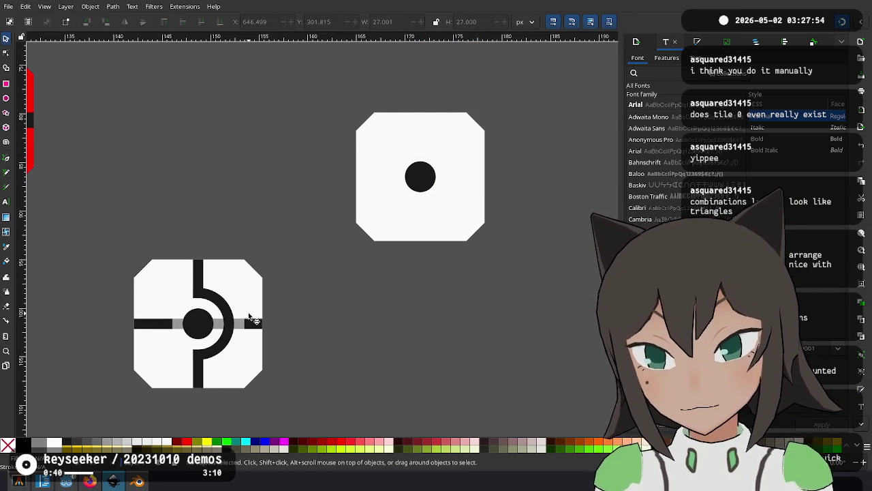
scroll(222, 148, up, 3)
scroll(222, 149, right, 2)
Select the tile with its centre dot and snap it beside the crosshair tile.
click(368, 291)
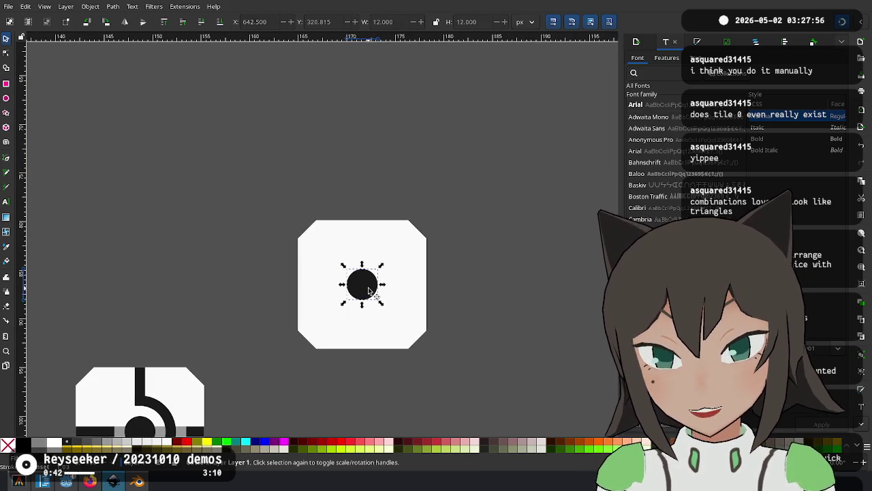
scroll(381, 280, down, 2)
scroll(381, 279, right, 2)
drag(413, 113, 171, 359)
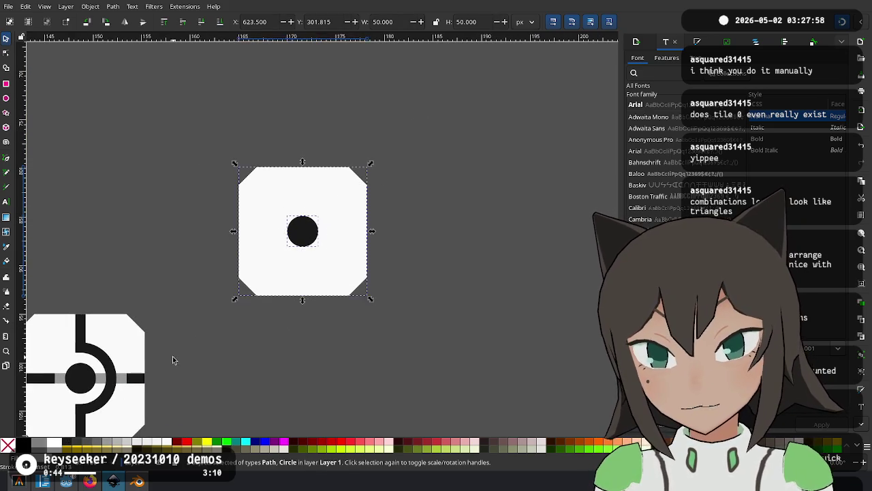
scroll(443, 117, down, 4)
scroll(443, 117, left, 5)
drag(444, 117, 386, 270)
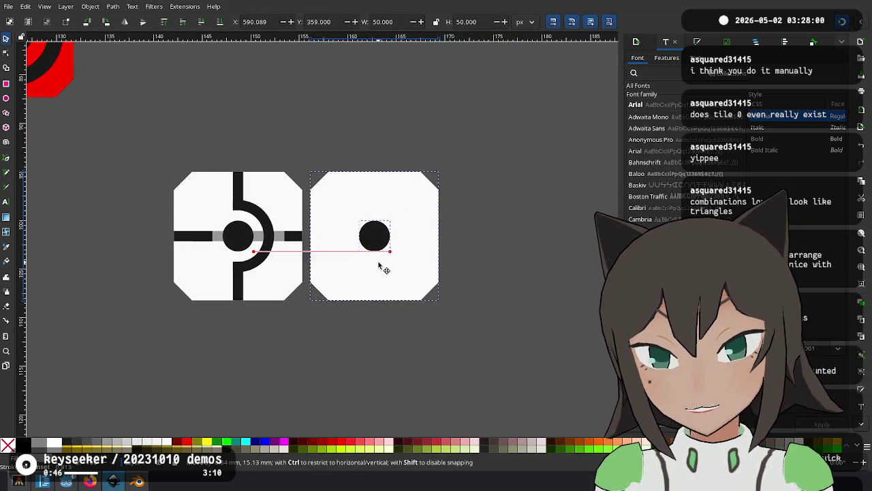
drag(386, 270, 382, 265)
click(368, 378)
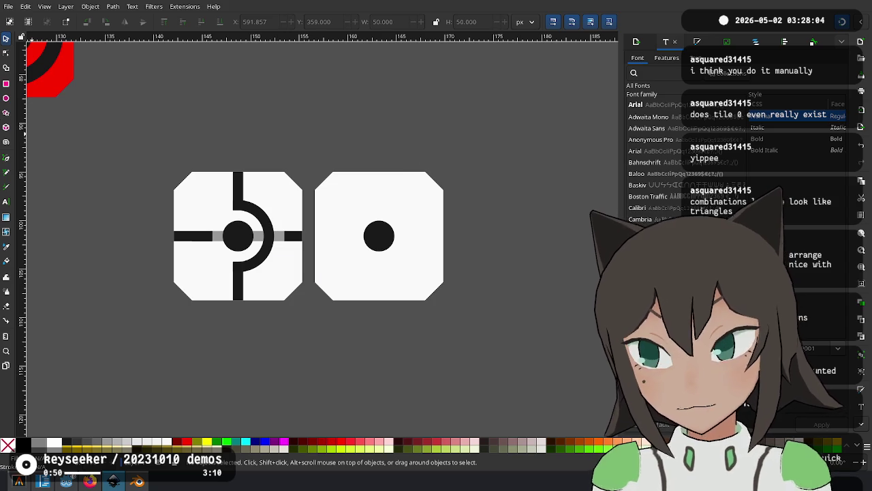
click(9, 99)
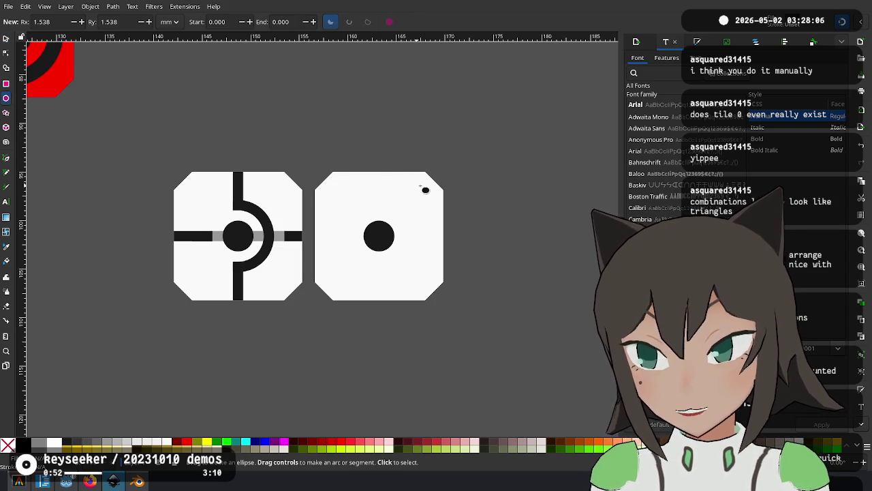
drag(446, 174, 400, 226)
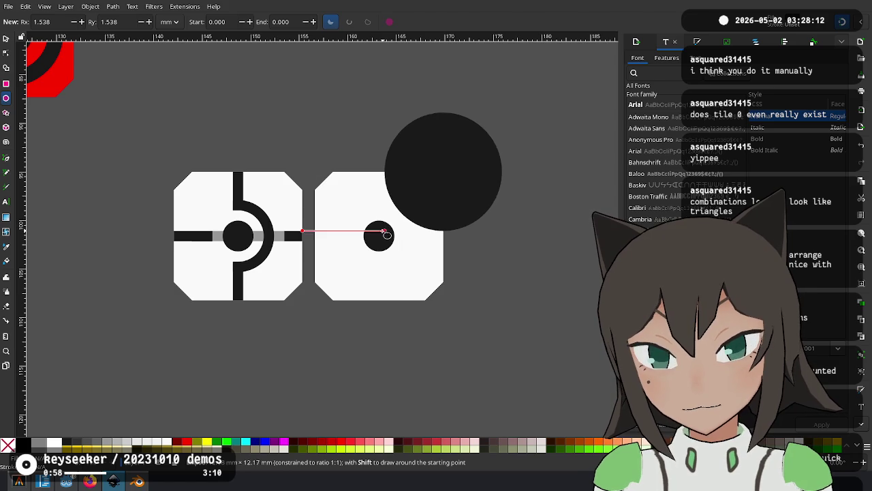
drag(399, 227, 374, 253)
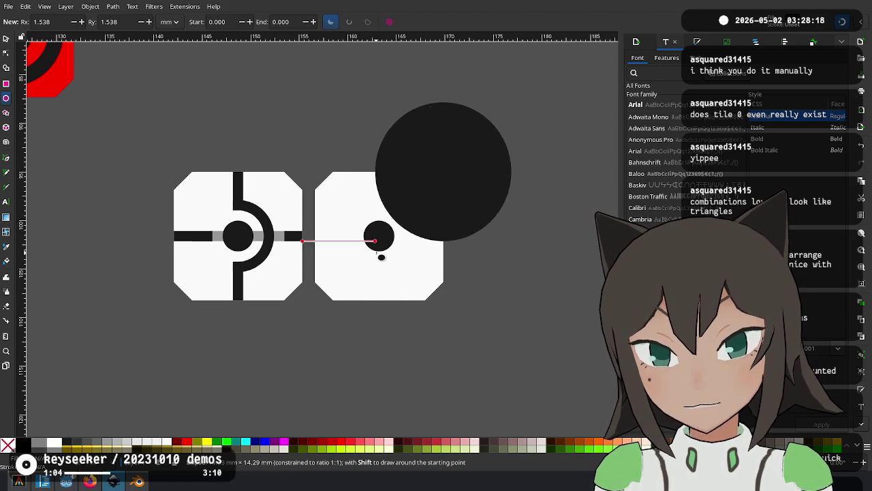
drag(374, 253, 418, 201)
key(ctrl+z)
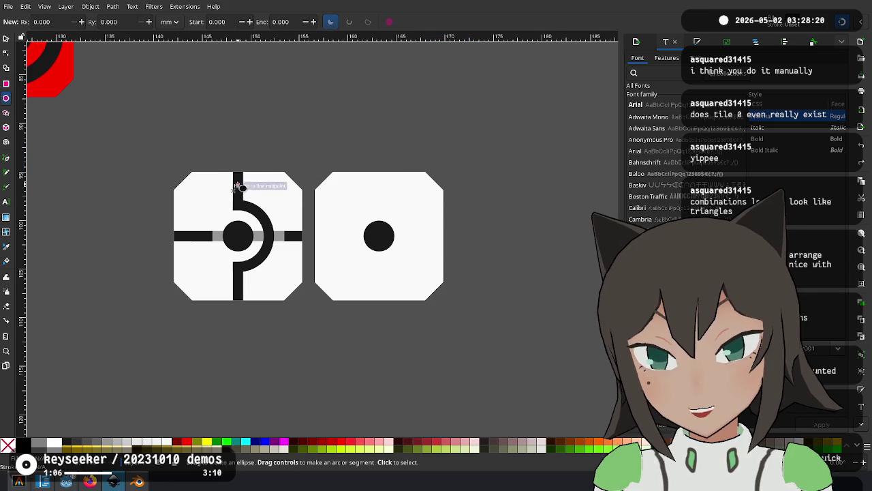
click(10, 39)
click(203, 238)
Place a 15×4 bar above the dotted tile and a rotated duplicate off its right edge.
mouse_move(201, 238)
mouse_down()
mouse_move(409, 178)
mouse_move(401, 212)
mouse_move(382, 168)
mouse_move(396, 215)
mouse_up()
scroll(381, 167, up, 3)
key(ctrl+d)
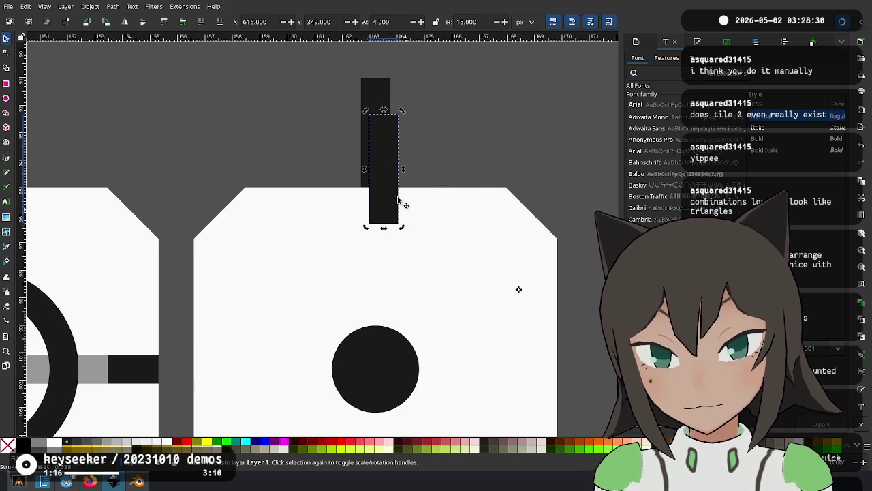
drag(387, 179, 576, 336)
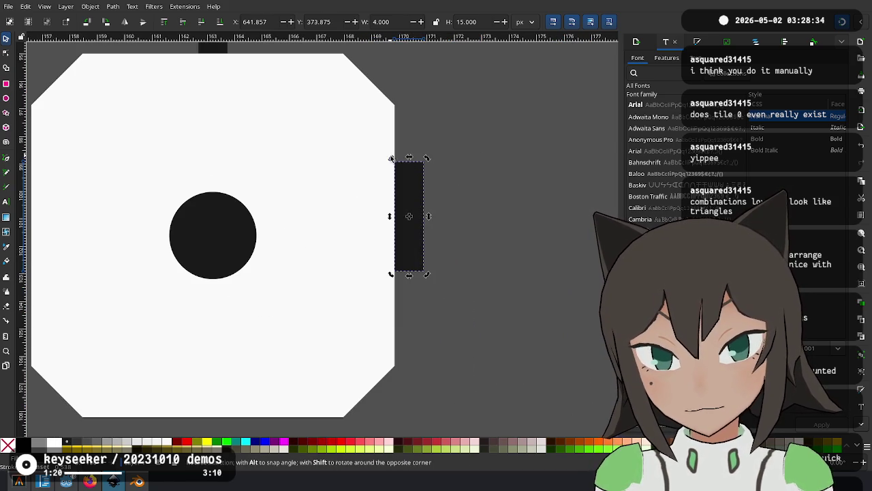
mouse_move(391, 158)
mouse_down()
mouse_move(371, 240)
mouse_move(370, 225)
mouse_move(417, 246)
mouse_up()
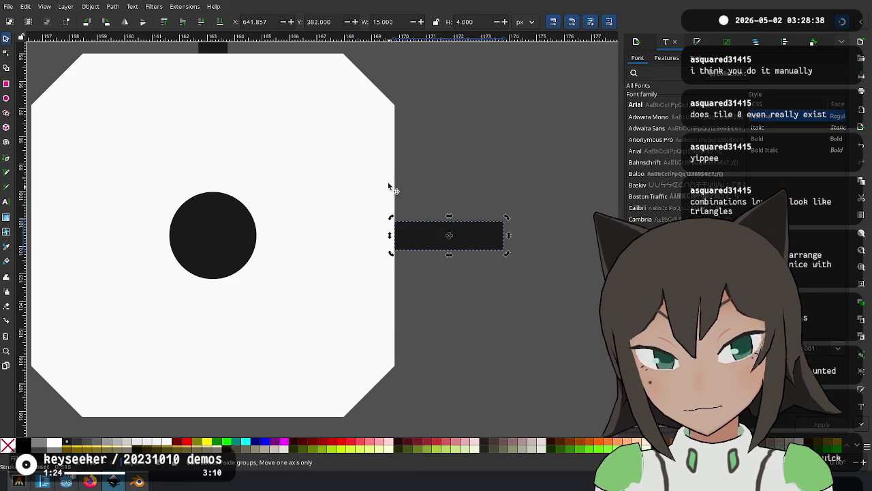
ctrl+scroll(387, 171, down, 2)
scroll(185, 194, up, 2)
key(Escape)
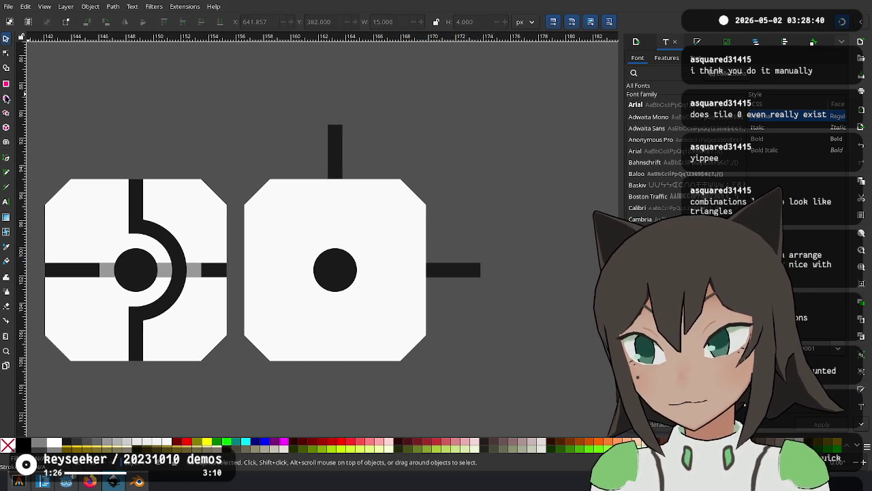
Draw a circle over the dotted tile's top-right corner and set its width to 54.
key(e)
drag(426, 181, 334, 271)
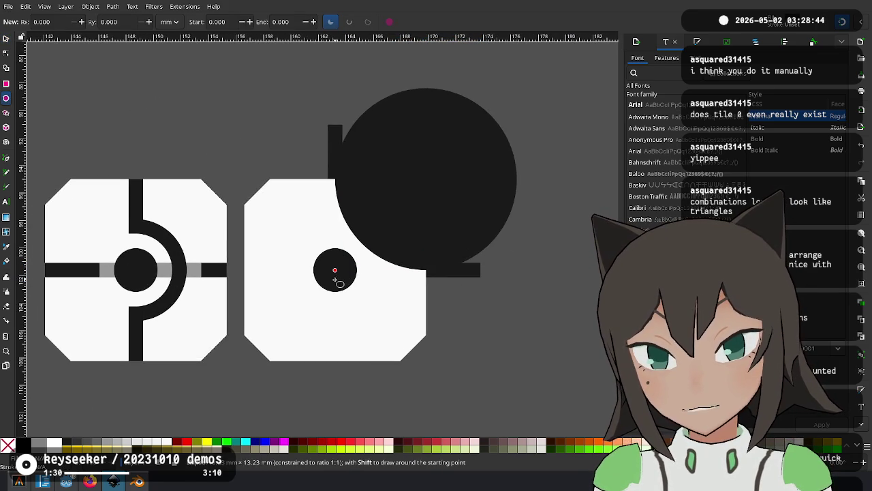
drag(335, 278, 328, 277)
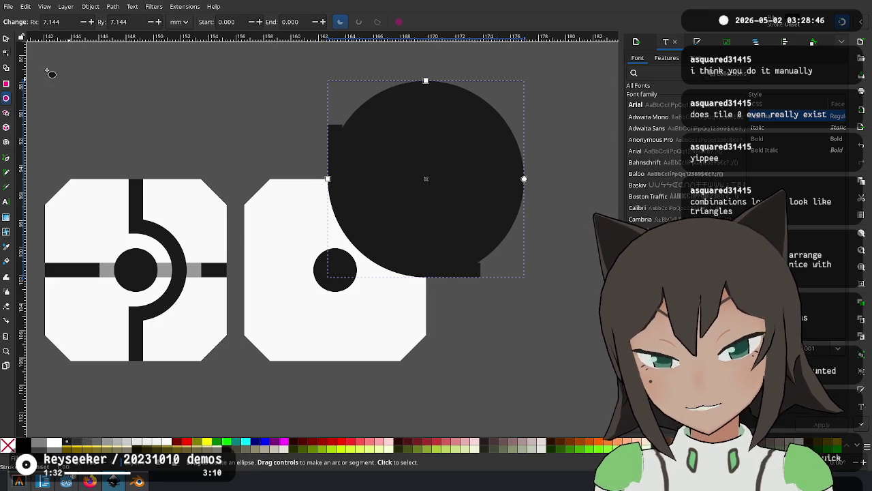
key(s)
click(478, 279)
click(479, 274)
click(330, 130)
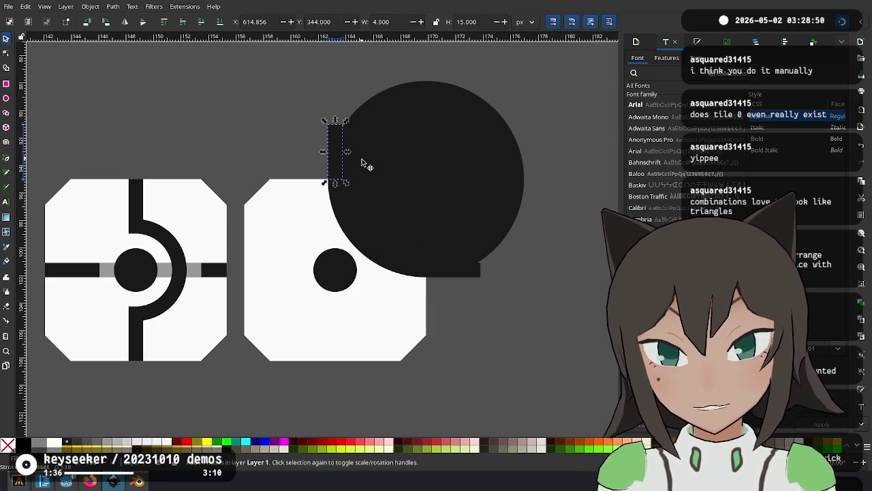
shift+click(478, 273)
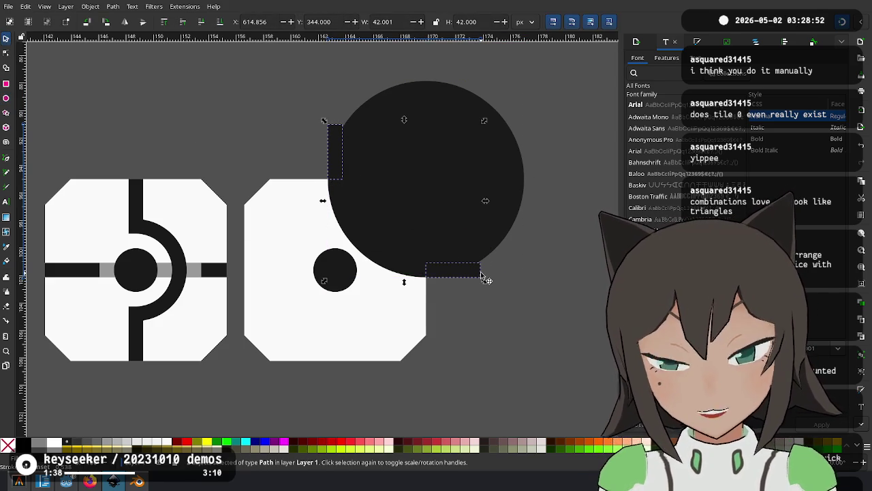
click(468, 220)
key(ctrl+d)
mouse_move(433, 198)
mouse_down()
mouse_move(470, 230)
mouse_move(433, 181)
mouse_up()
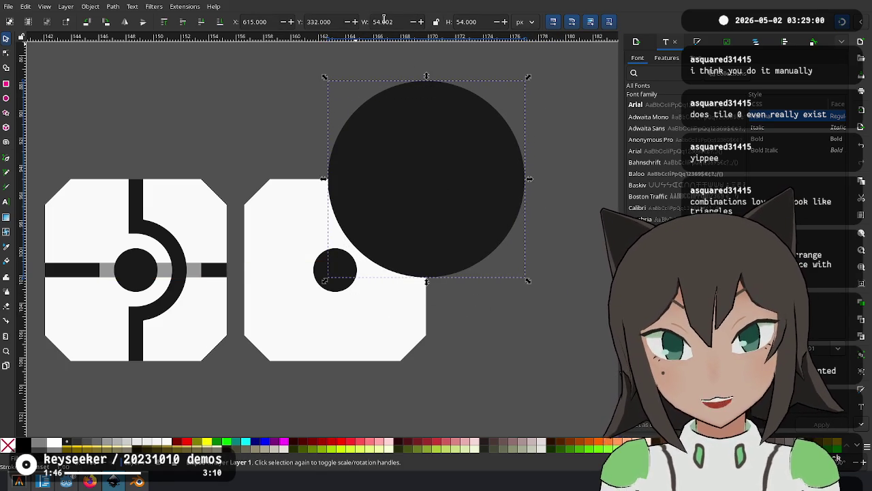
key(BackSpace)
key(Return)
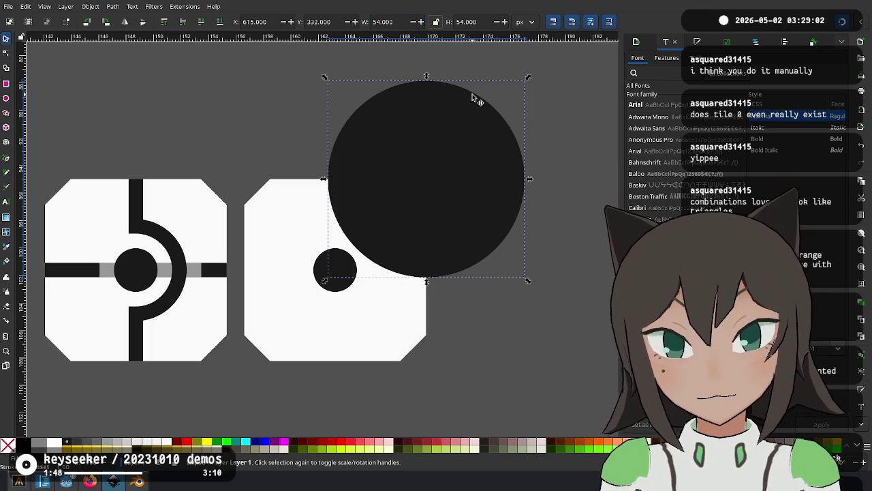
Duplicate the circle, resize the copy to 46 and centre it inside the original.
mouse_move(533, 236)
mouse_down()
mouse_move(593, 124)
mouse_move(402, 187)
mouse_up()
key(space)
click(413, 29)
key(BackSpace)
drag(560, 170, 450, 194)
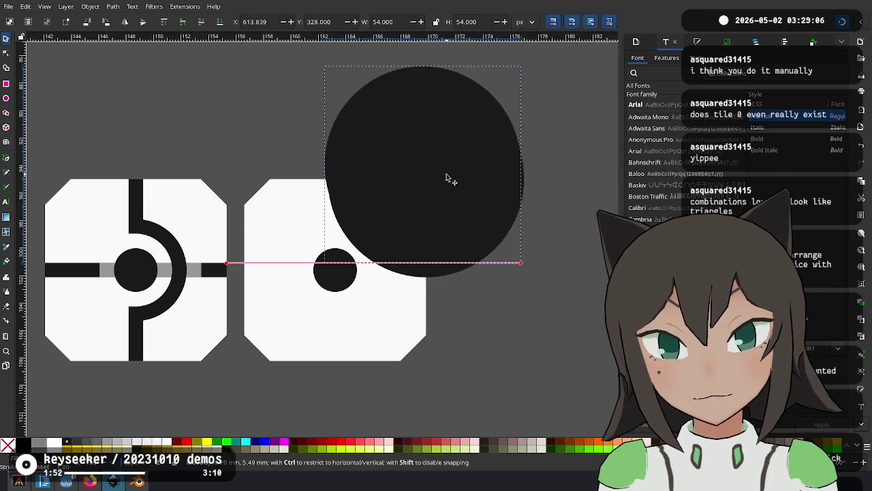
drag(450, 197, 439, 179)
text(46.000)
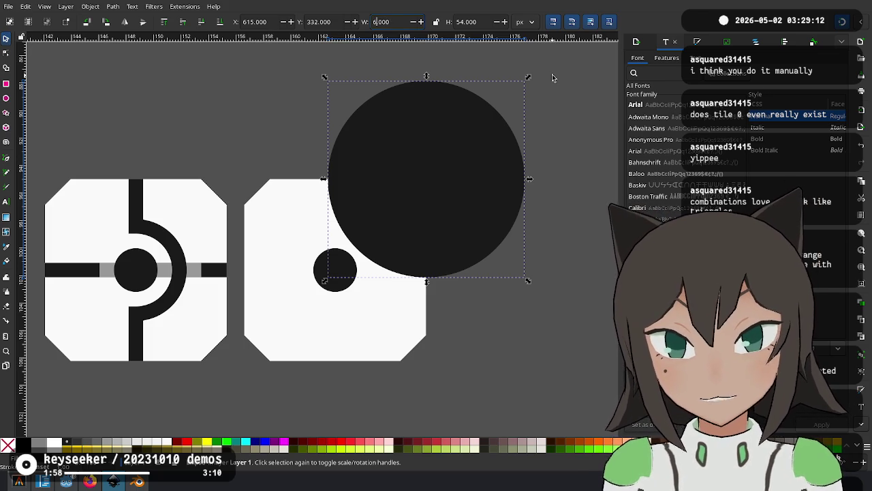
key(Tab)
text(46)
key(Return)
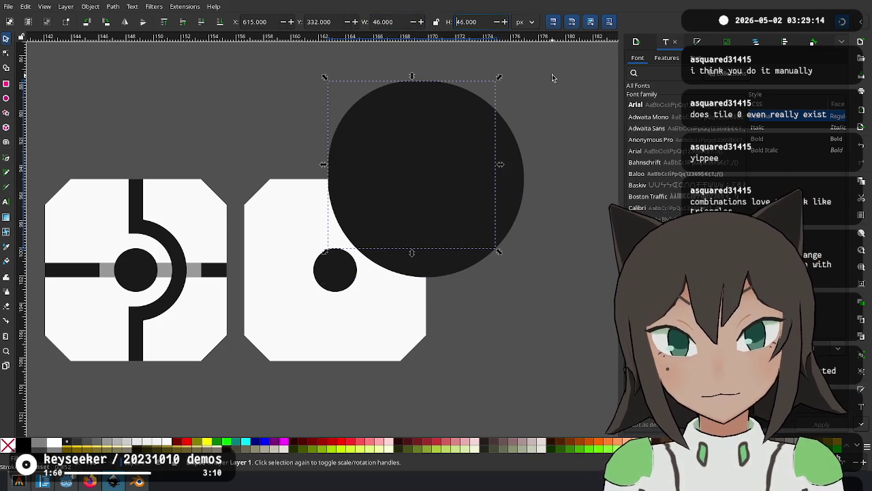
drag(419, 160, 428, 182)
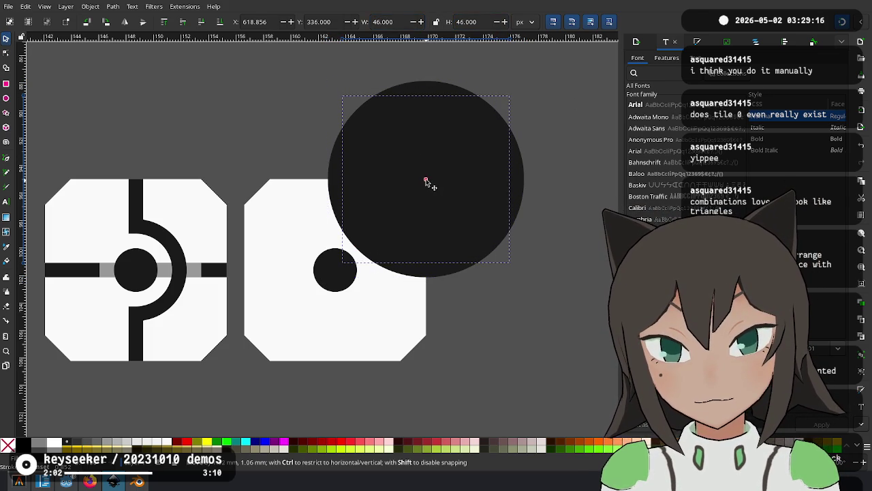
Subtract the 46 px circle from the 54 px circle to form a thick ring.
shift+click(335, 169)
key(ctrl+minus)
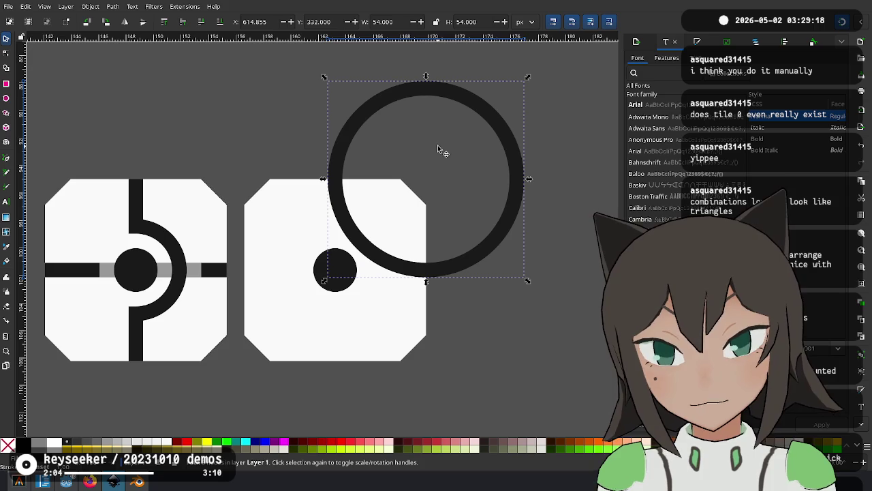
click(542, 344)
scroll(366, 193, left, 1)
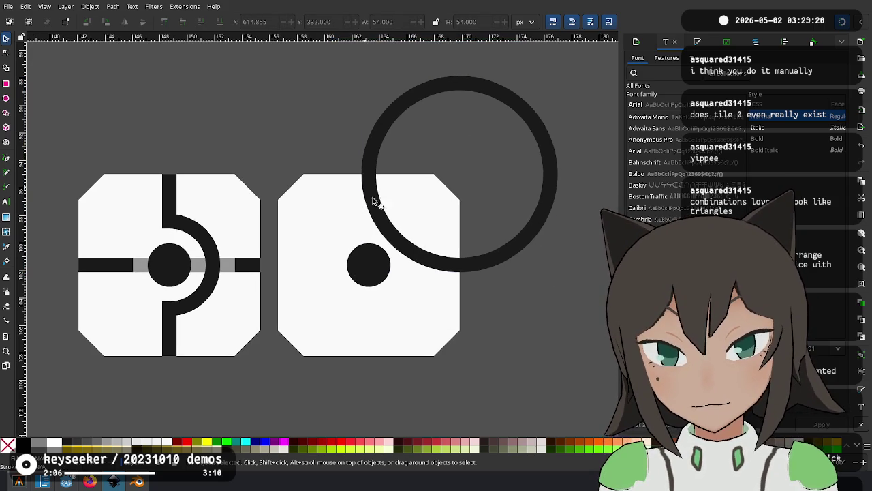
Draw rectangles covering the ring's top and right sides and union them into one shape.
key(r)
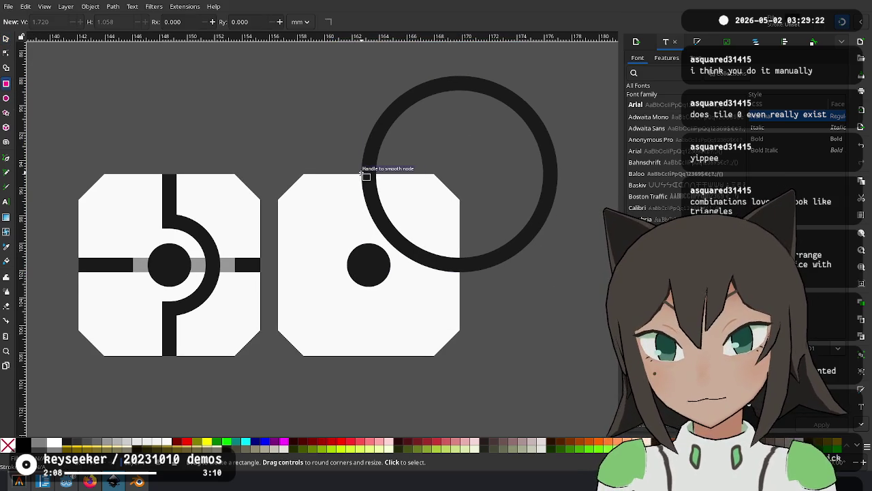
drag(361, 174, 605, 54)
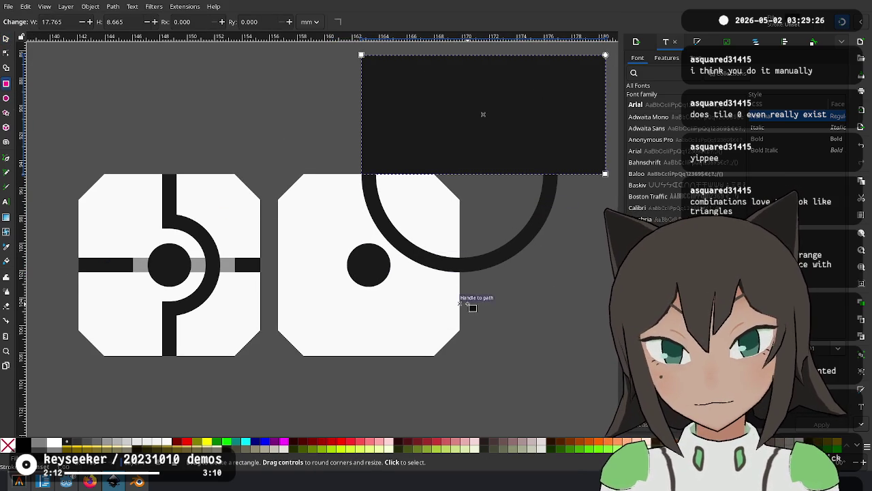
drag(459, 300, 585, 103)
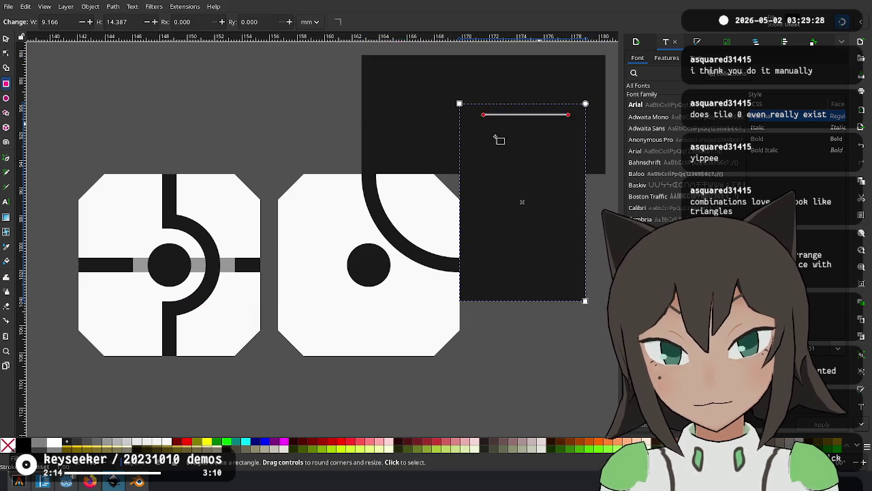
click(7, 39)
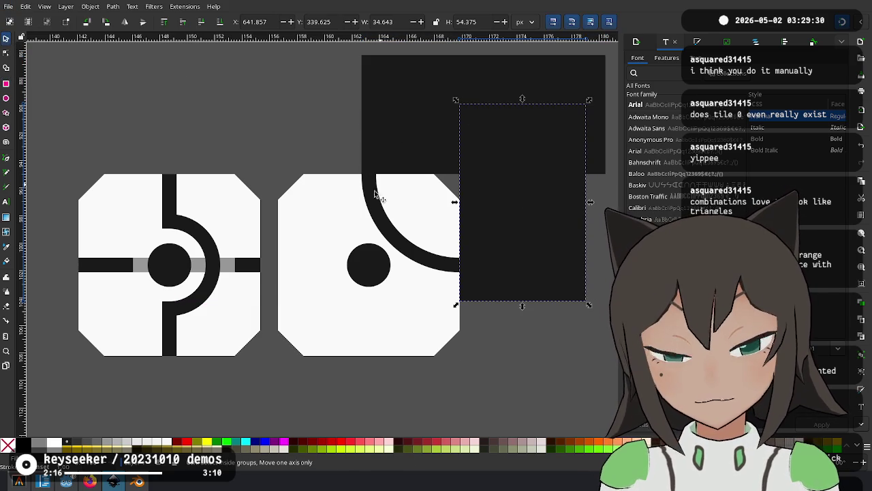
shift+click(392, 139)
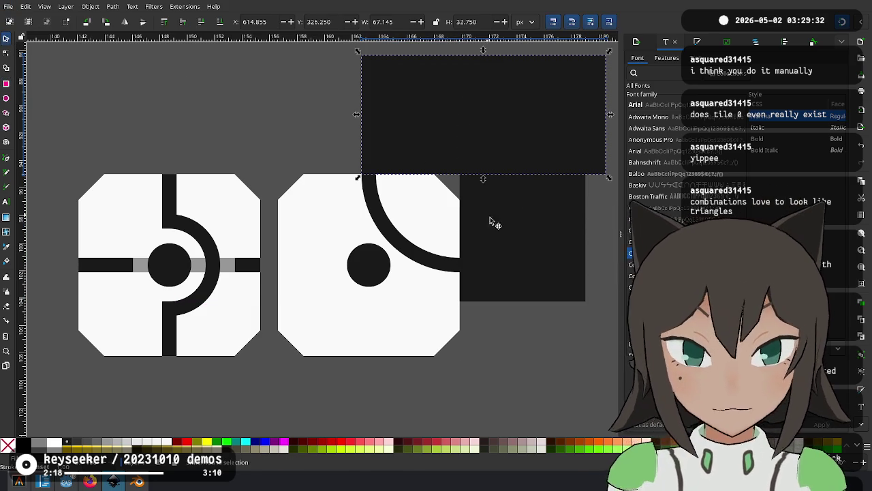
key(ctrl+minus)
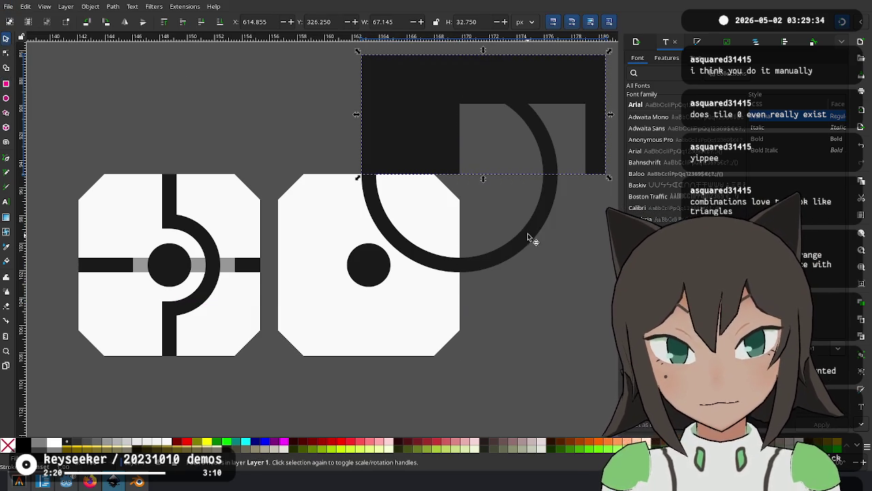
key(ctrl+z)
click(536, 234)
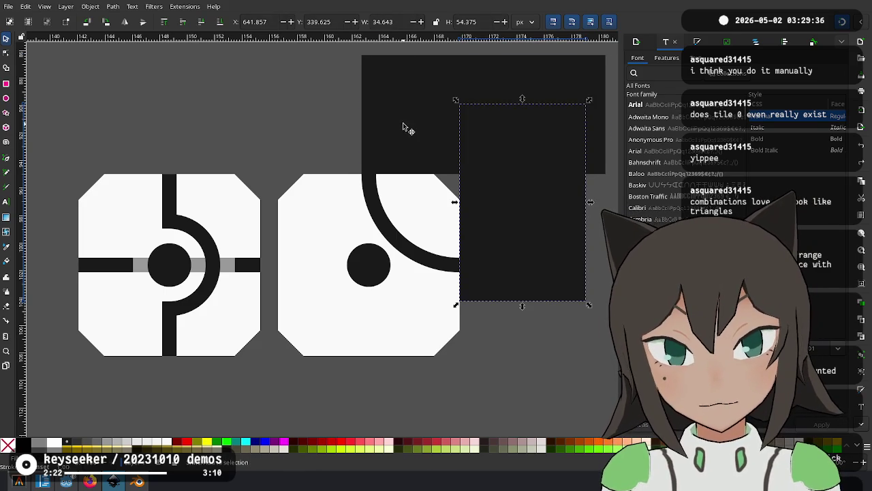
shift+click(380, 131)
key(ctrl+plus)
Cut the ring with the combined rectangles to a quarter arc and duplicate the arc.
shift+click(383, 224)
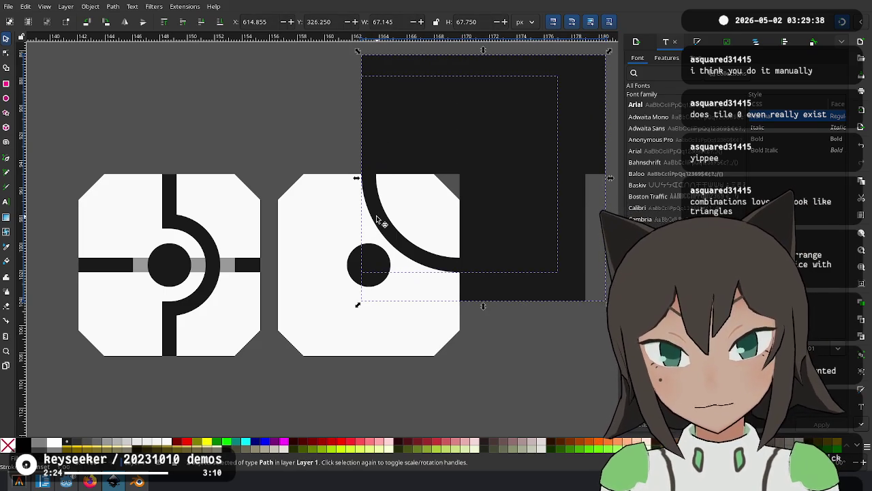
key(ctrl+minus)
click(440, 140)
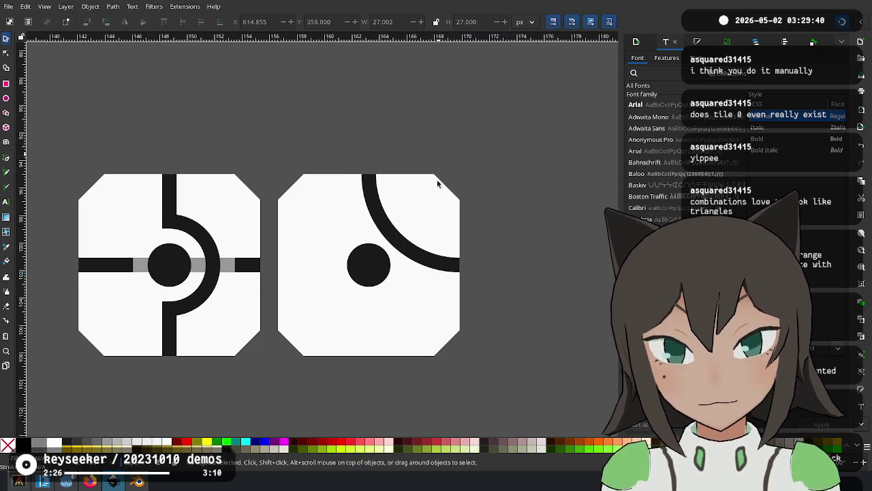
scroll(460, 276, left, 1)
scroll(460, 276, up, 1)
click(460, 276)
key(ctrl+d)
Rotate the arc copy and place it against the tile's lower-left edge.
drag(436, 273, 361, 334)
drag(424, 258, 380, 300)
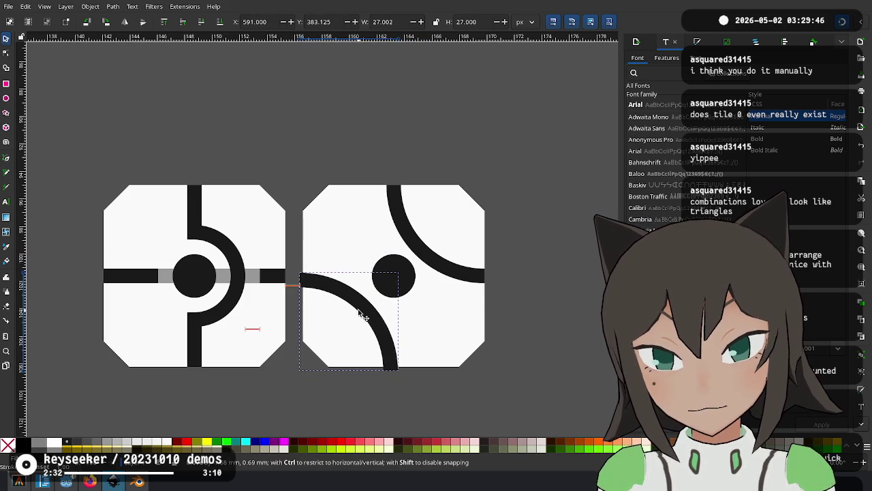
drag(380, 300, 365, 307)
click(534, 275)
Turn the lower-left arc copy a quarter turn with Ctrl+].
scroll(535, 275, down, 2)
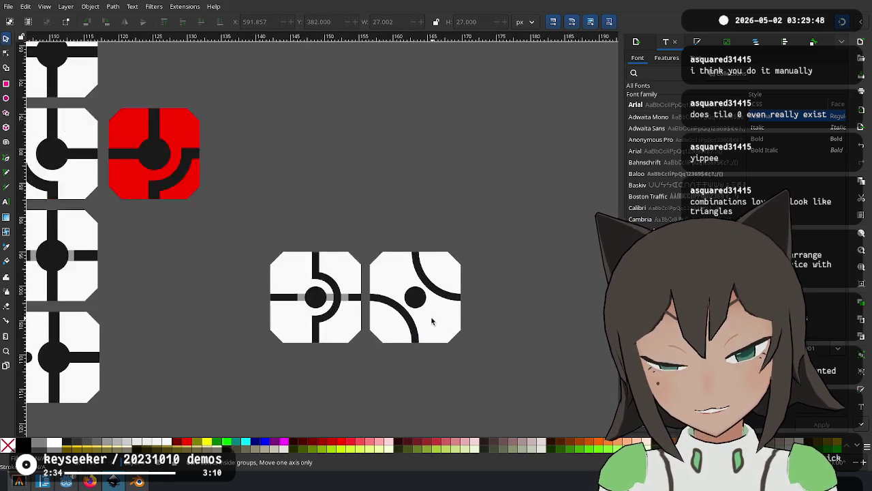
scroll(442, 327, down, 2)
scroll(420, 335, down, 1)
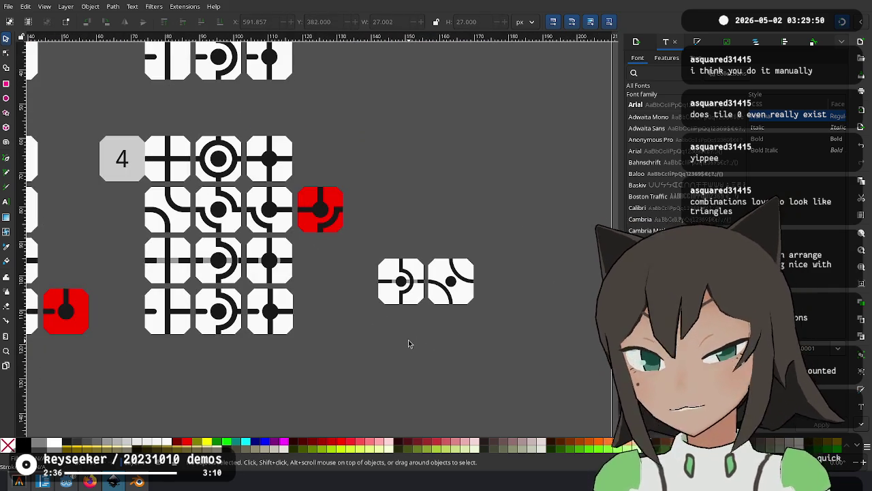
scroll(401, 278, up, 3)
scroll(402, 278, down, 1)
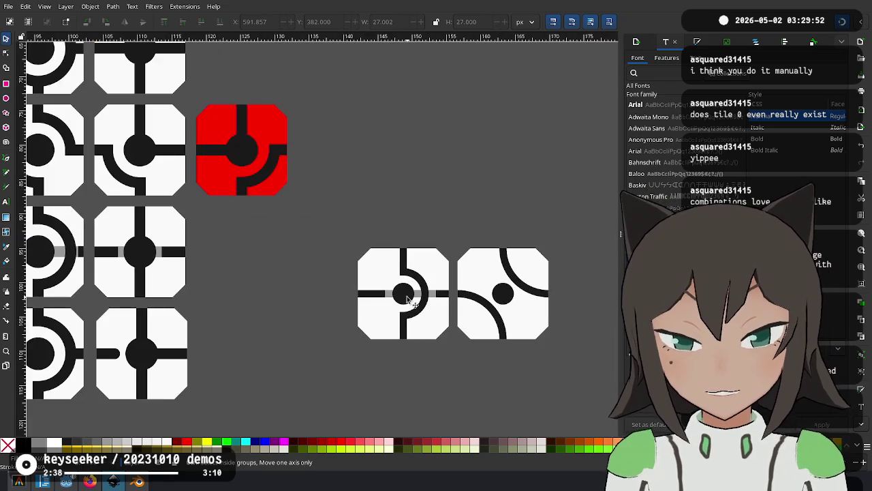
scroll(336, 368, right, 2)
scroll(421, 297, up, 1)
click(421, 297)
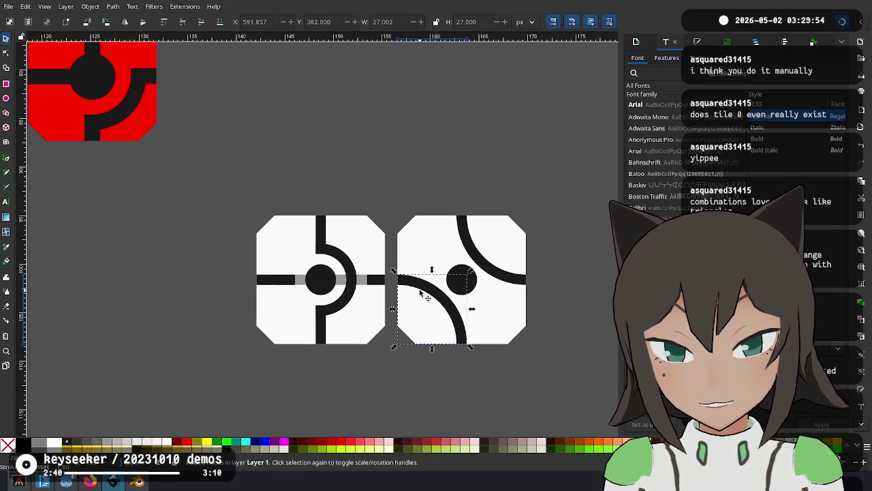
scroll(449, 305, right, 3)
key(ctrl+bracketright)
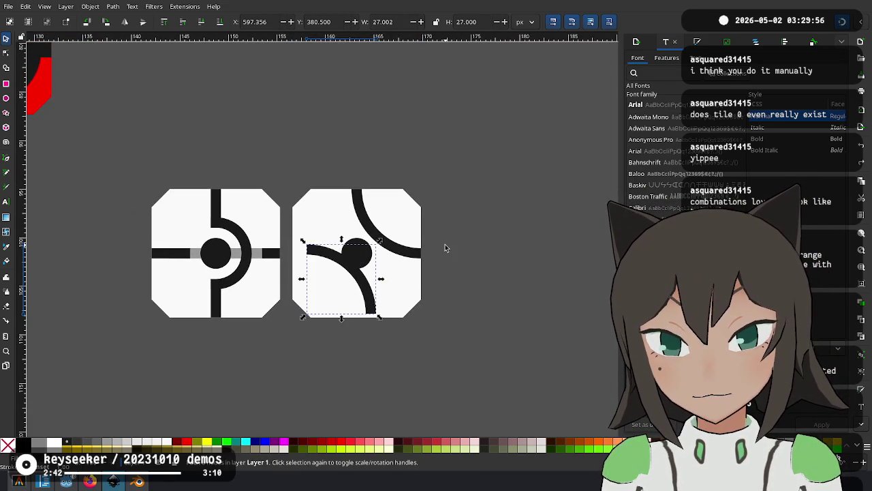
Delete the lower-left arc copy and undo the clip, restoring the full 54×54 ring.
key(ctrl+bracketright)
key(Delete)
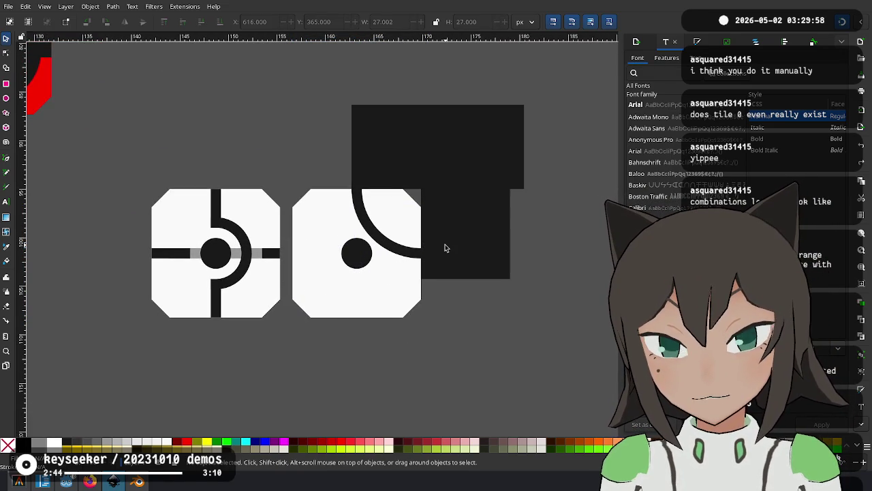
click(466, 236)
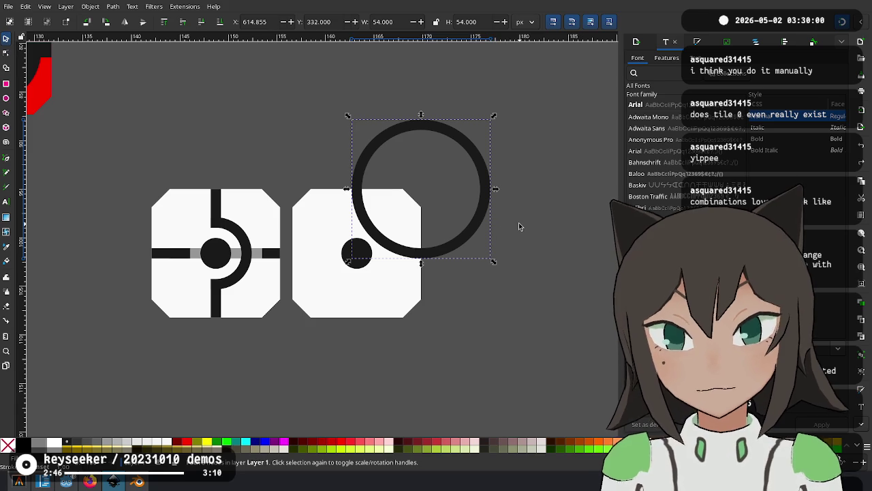
click(329, 299)
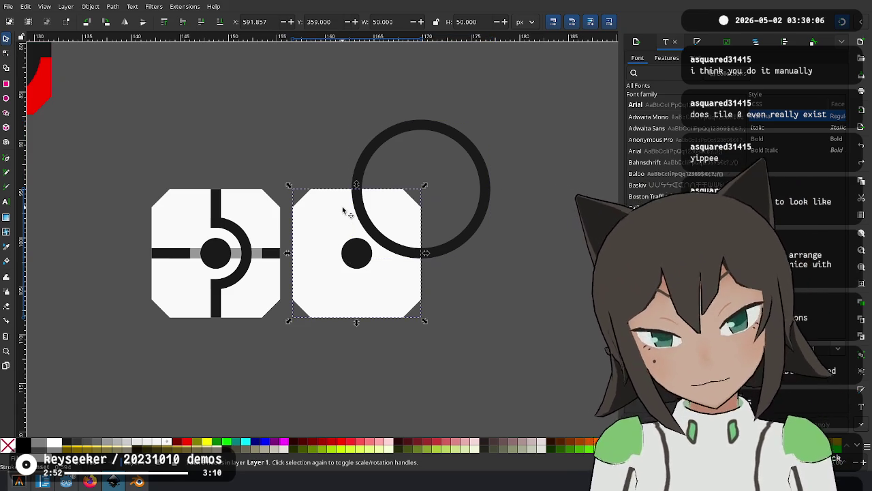
click(500, 255)
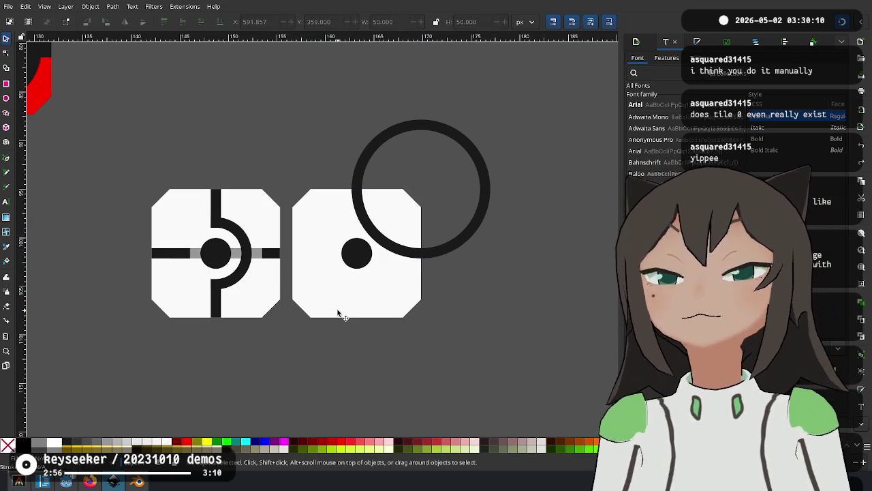
scroll(347, 218, up, 2)
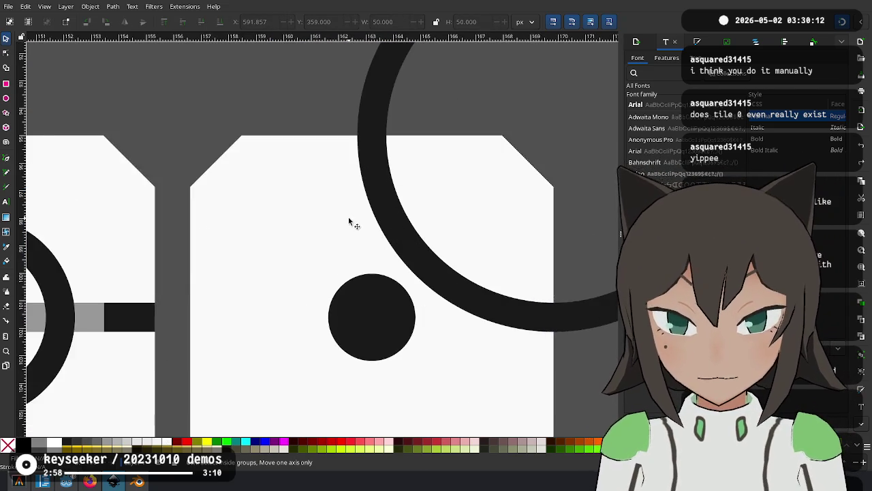
scroll(355, 218, down, 1)
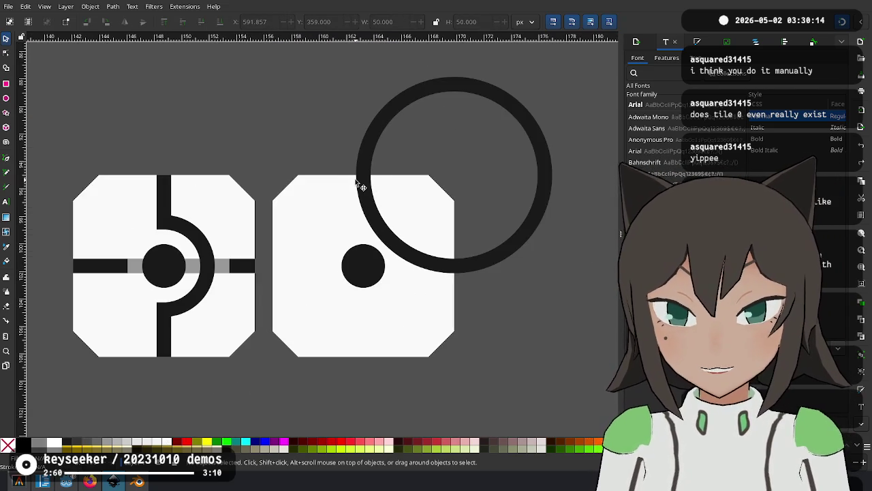
Copy the left tile's top bar into the right tile as a short vertical bar above the dot.
click(362, 185)
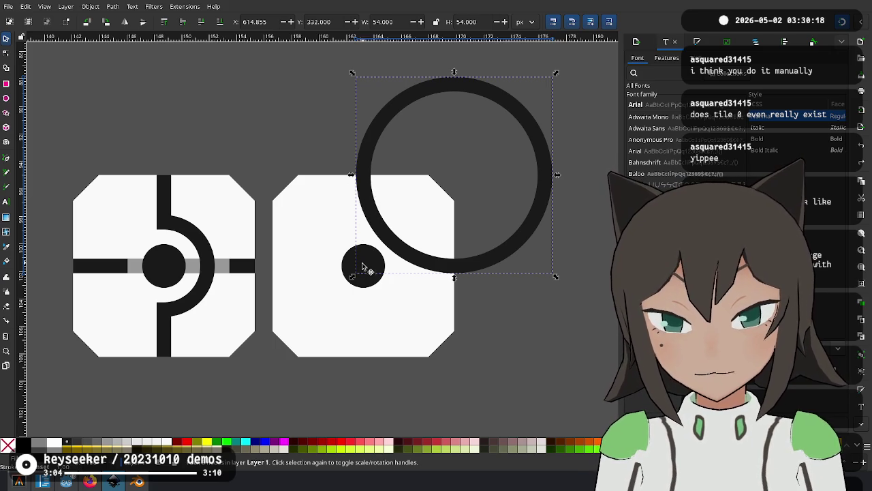
click(161, 197)
key(ctrl+d)
mouse_move(165, 194)
mouse_down()
mouse_move(374, 191)
mouse_move(363, 182)
mouse_up()
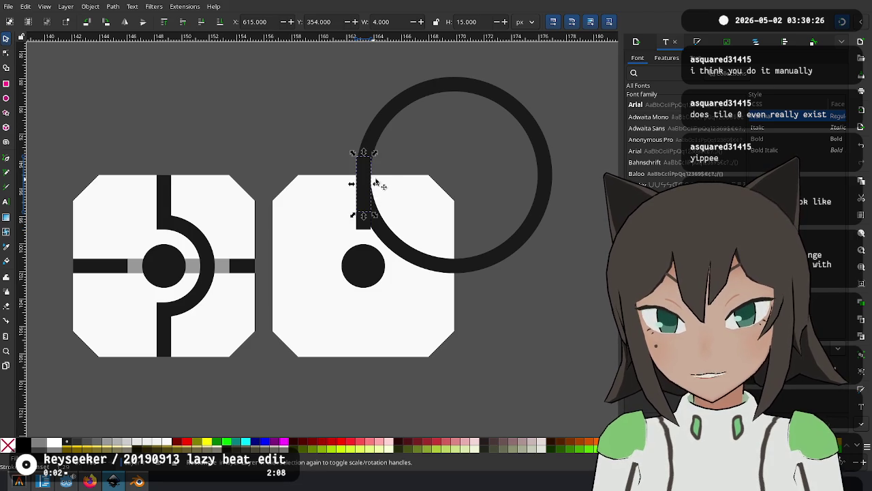
drag(359, 153, 350, 192)
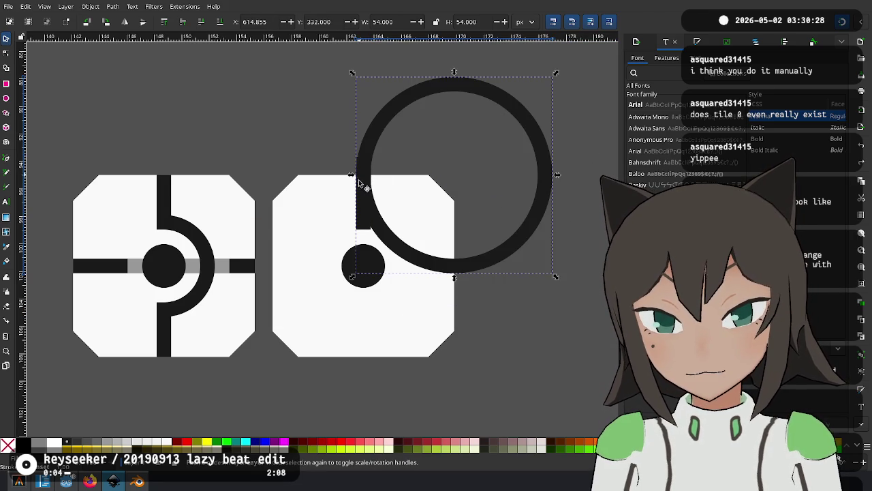
key(Escape)
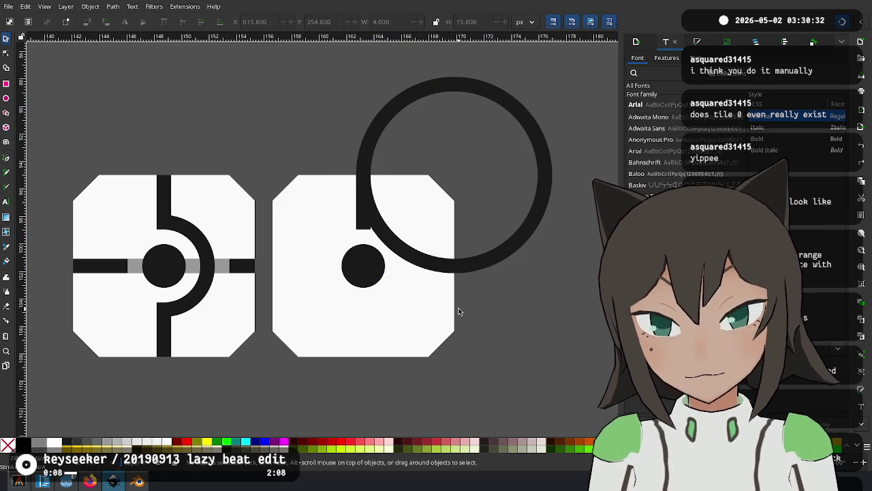
drag(356, 232, 365, 215)
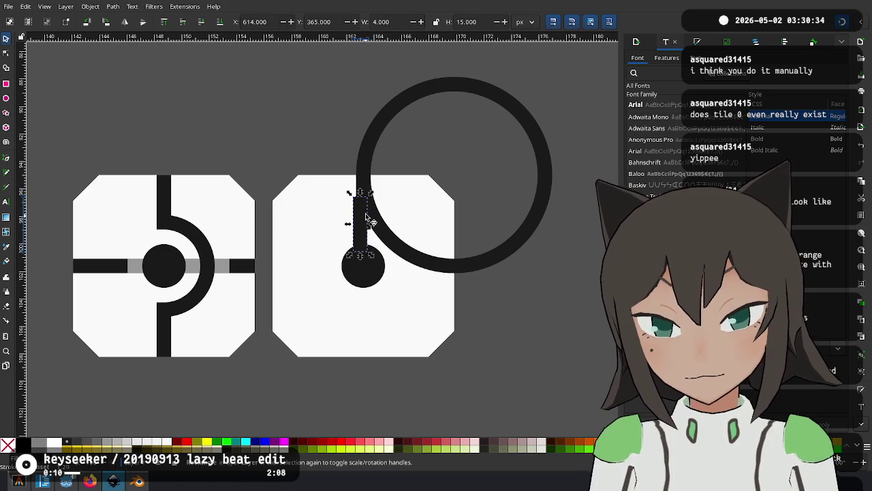
Turn a bar horizontal at the dot's right, then move the ring back onto the right tile.
click(363, 245)
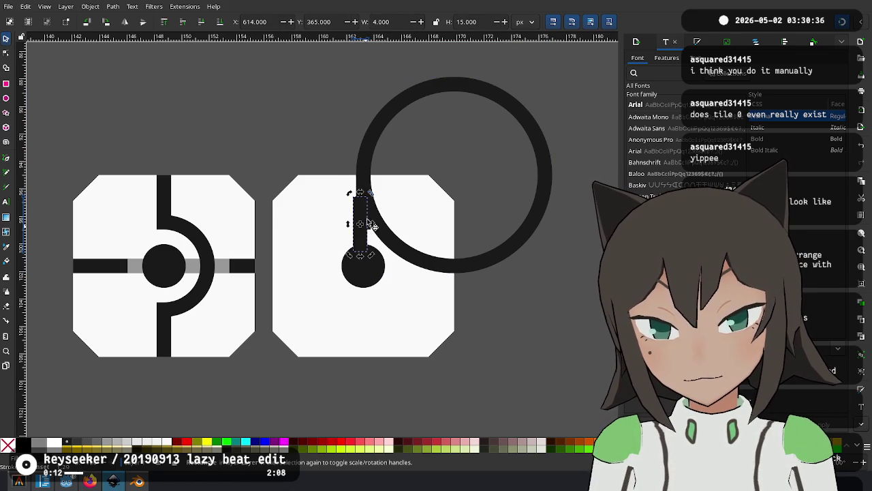
mouse_move(372, 193)
mouse_down()
mouse_move(394, 236)
mouse_move(447, 276)
mouse_up()
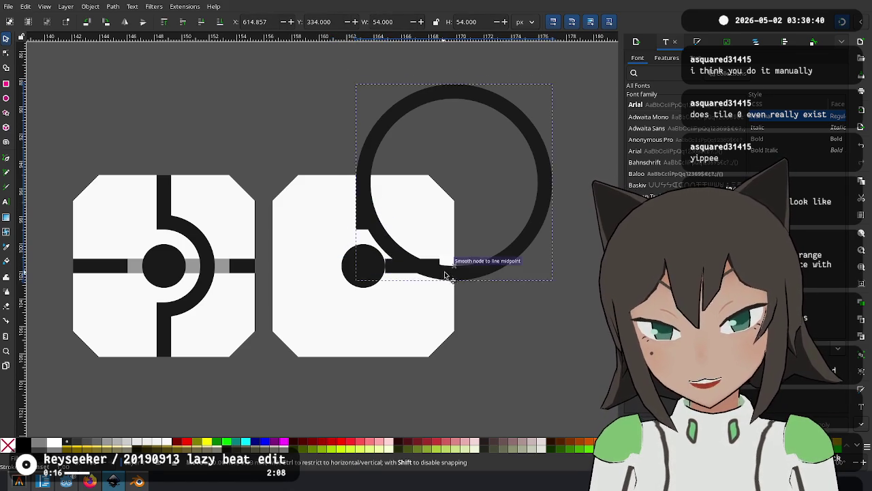
drag(446, 276, 505, 196)
drag(435, 272, 450, 273)
click(510, 256)
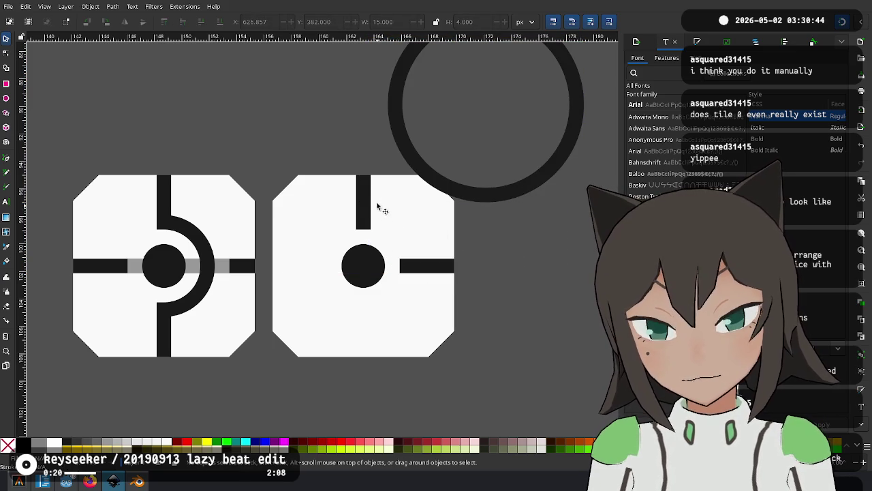
mouse_move(446, 183)
mouse_down()
mouse_move(394, 254)
mouse_move(402, 256)
mouse_up()
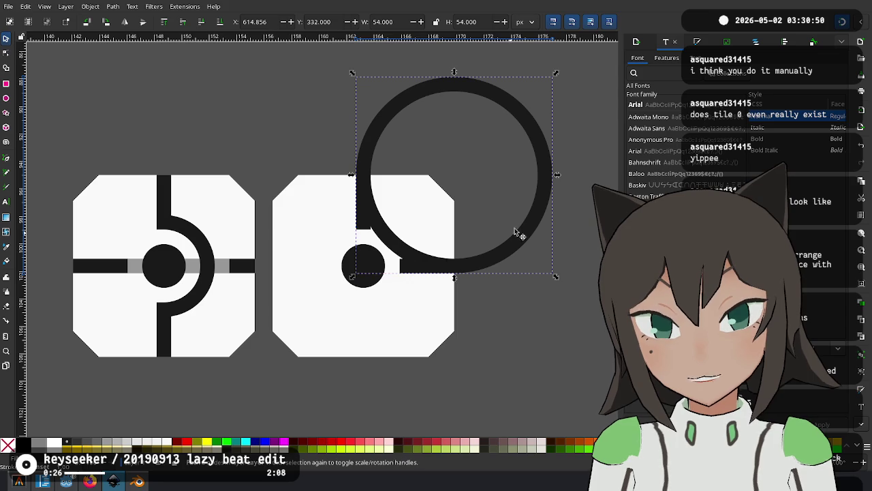
click(435, 210)
click(542, 290)
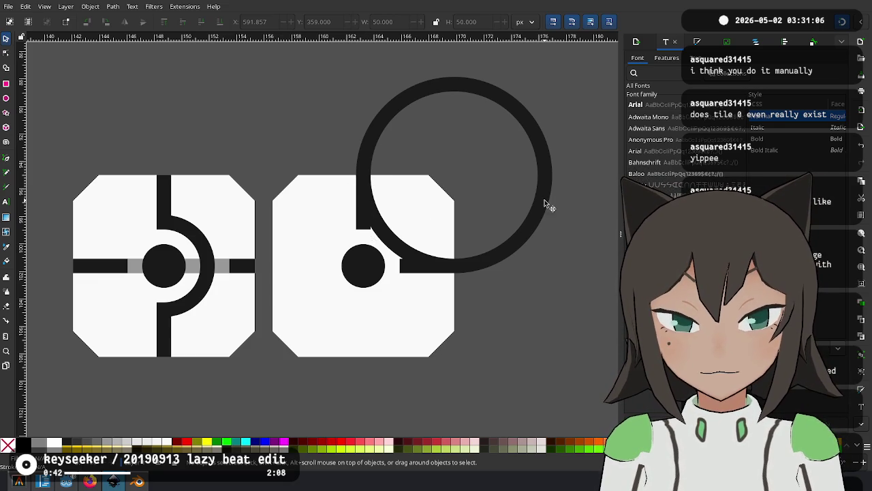
Try the ring centred over the right tile, then return it to overlap the upper-right corner.
drag(545, 204, 455, 304)
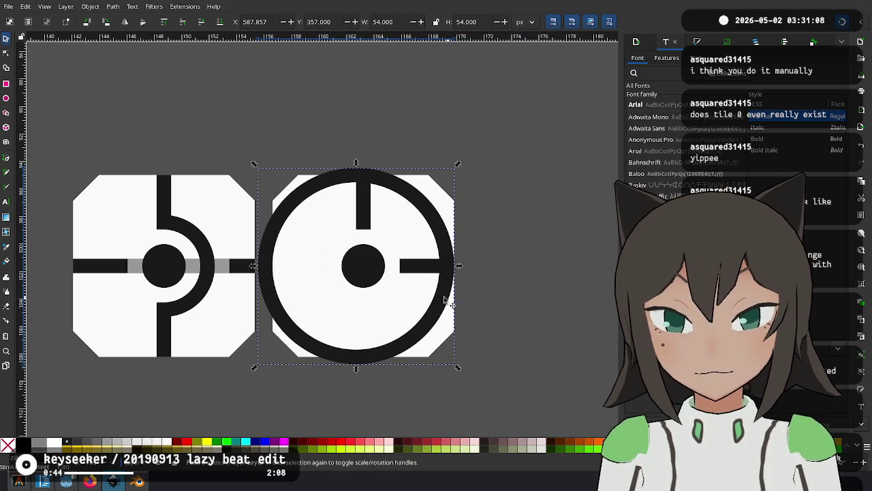
drag(362, 183, 371, 176)
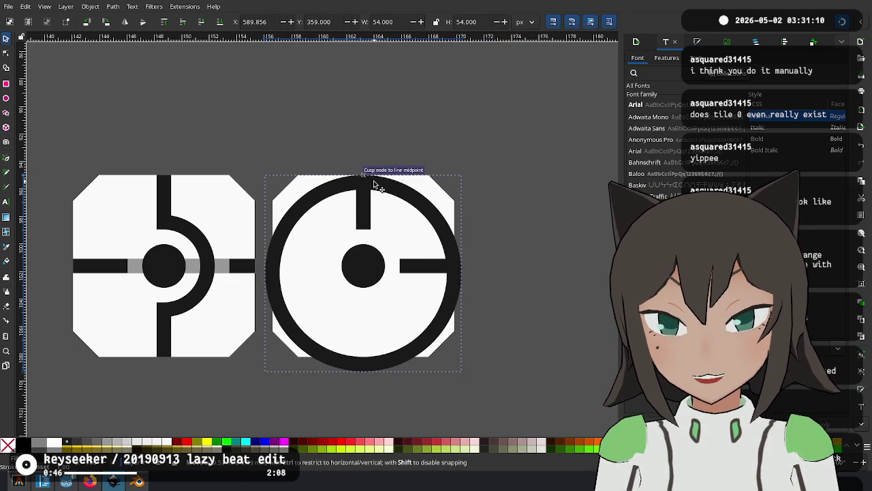
drag(362, 348, 368, 363)
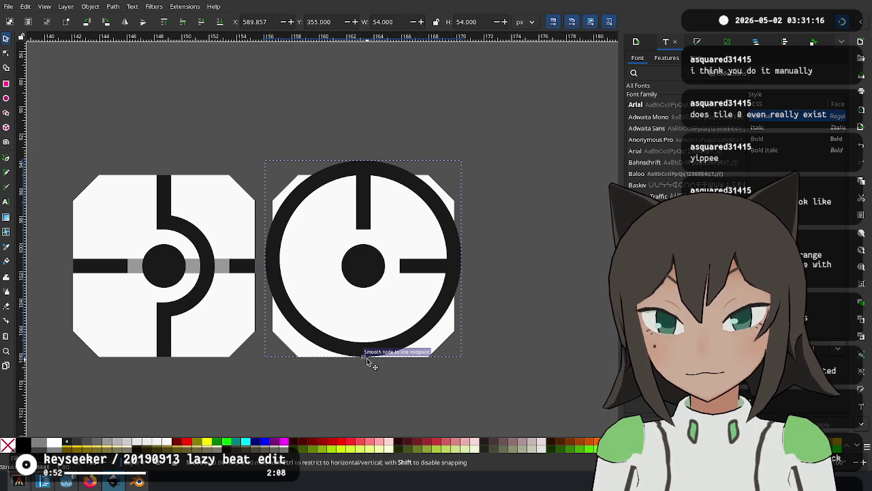
drag(366, 360, 366, 361)
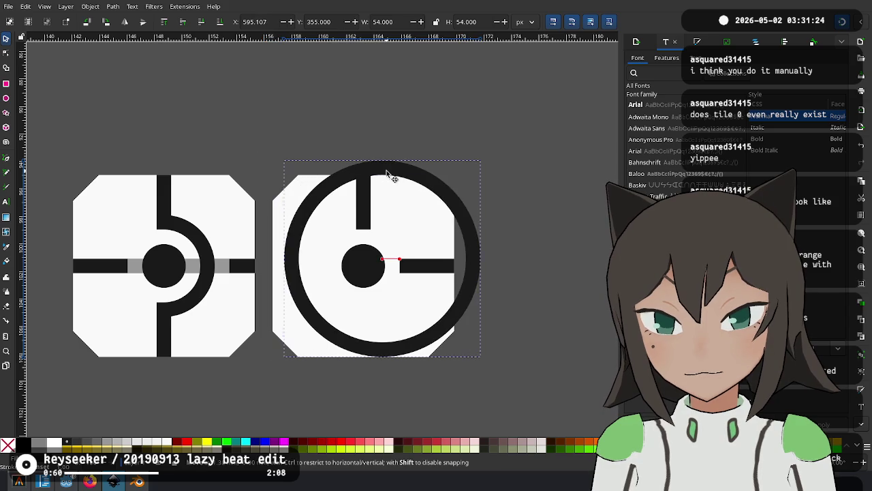
drag(365, 173, 482, 101)
drag(413, 244, 381, 235)
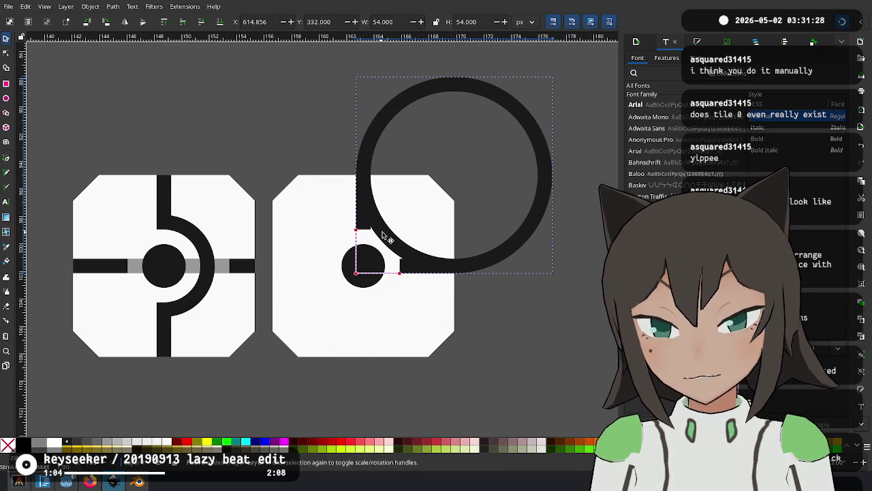
Delete the horizontal and vertical short bars beside the dot.
click(410, 270)
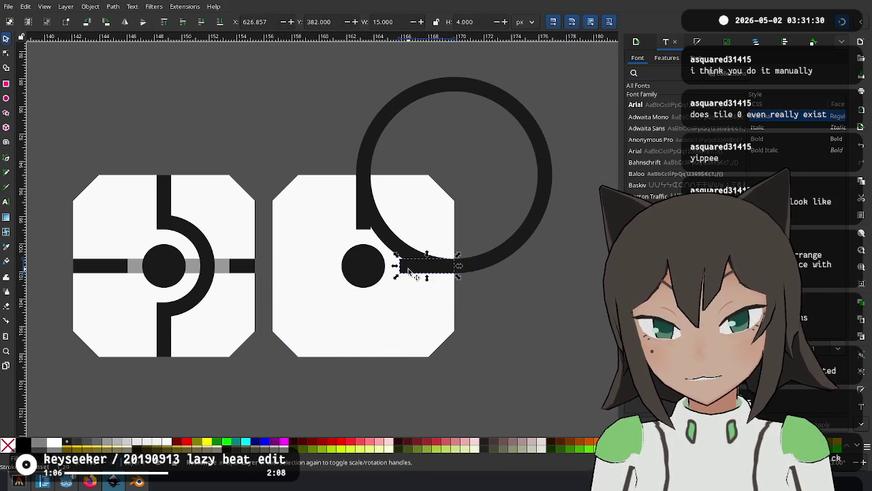
key(Delete)
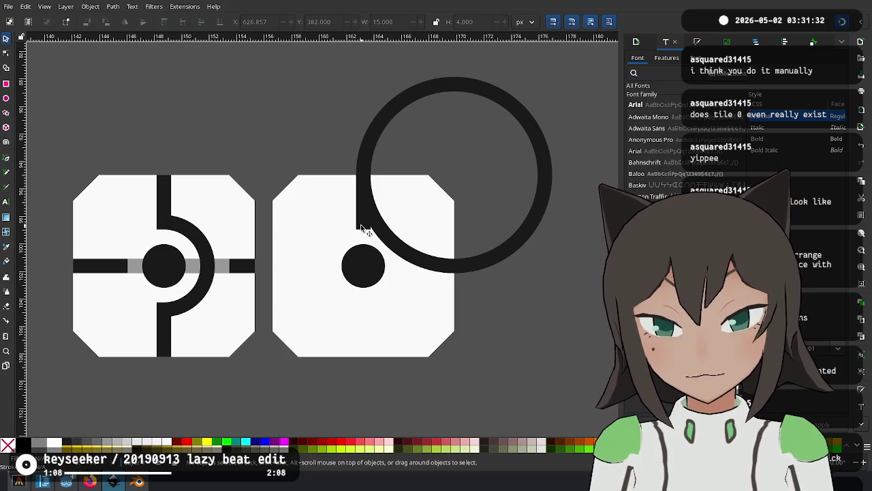
click(361, 227)
key(Delete)
click(212, 261)
scroll(272, 286, left, 5)
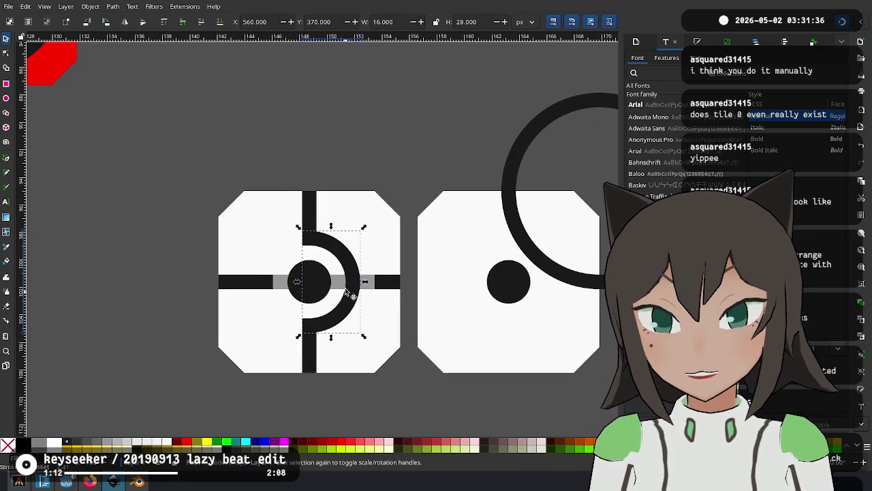
Adjust the left tile's arc, then undo back to the half arc.
drag(354, 271, 369, 259)
mouse_move(385, 214)
mouse_down()
mouse_move(317, 335)
mouse_move(273, 282)
mouse_up()
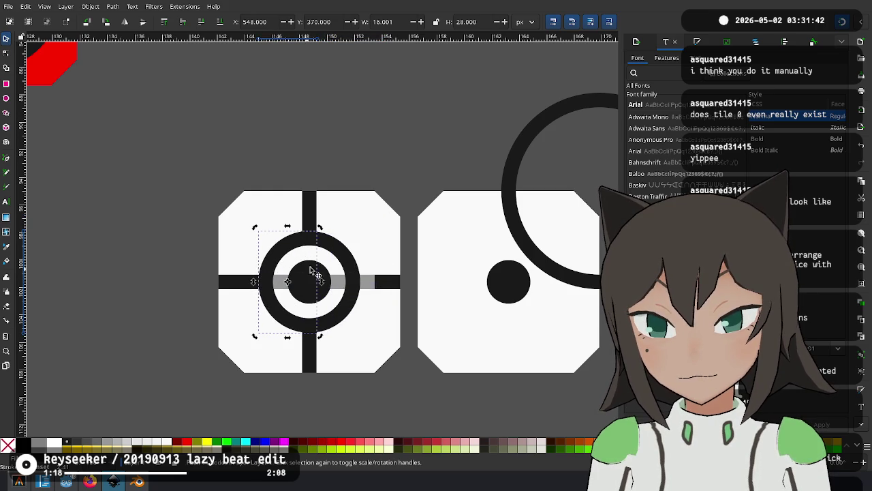
click(351, 303)
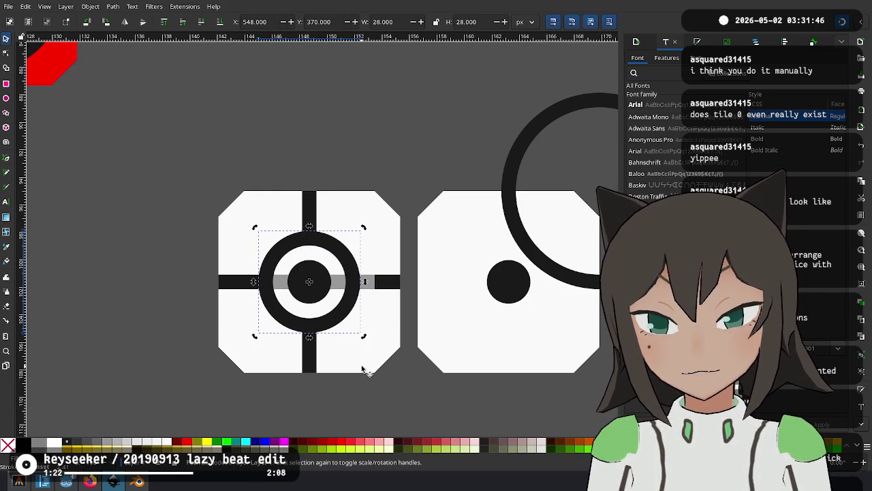
key(Escape)
key(ctrl+z)
key(ctrl+z)
Cut and paste the small ring and place it concentric inside the big ring.
key(ctrl+x)
key(ctrl+v)
drag(389, 181, 388, 150)
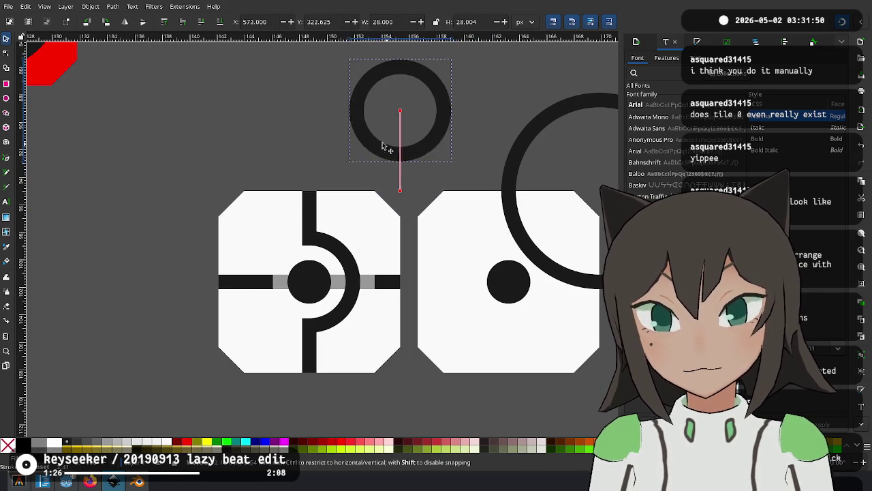
scroll(386, 146, up, 5)
scroll(386, 146, right, 5)
mouse_move(293, 249)
mouse_down()
mouse_move(519, 333)
mouse_move(503, 391)
mouse_up()
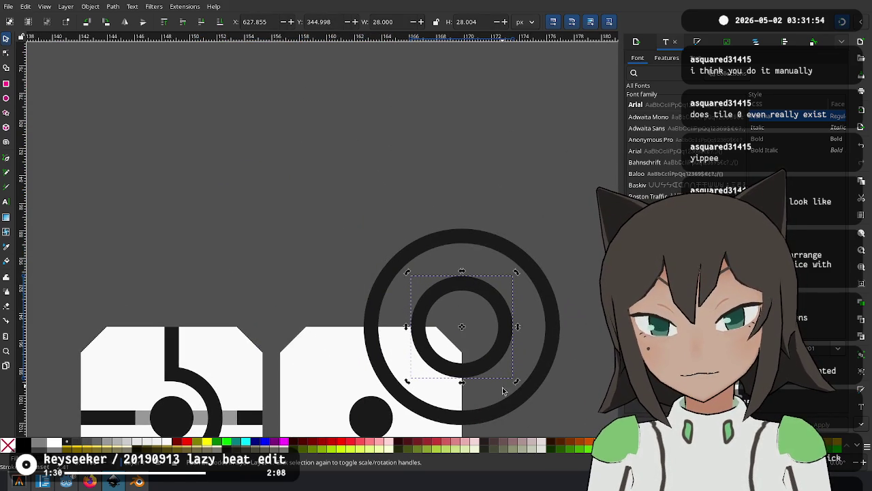
scroll(502, 390, down, 4)
scroll(502, 391, right, 1)
click(526, 389)
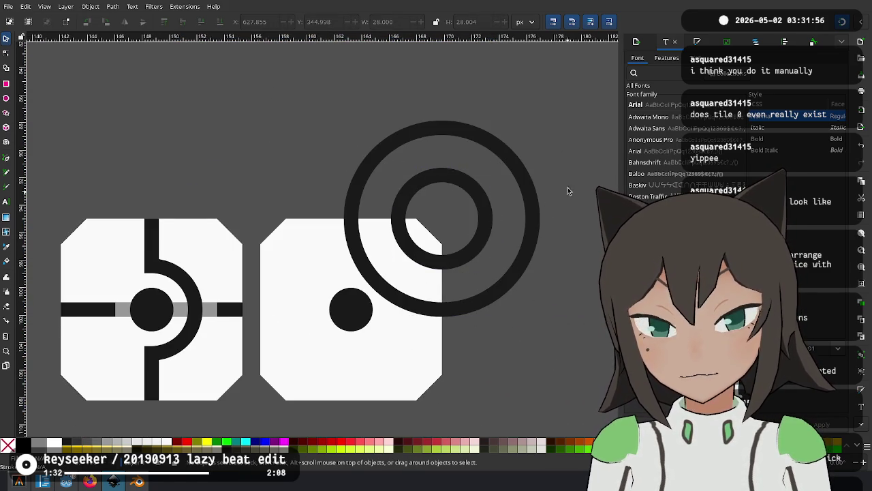
Move both rings together onto the right tile, centred on its dot.
click(471, 193)
click(522, 175)
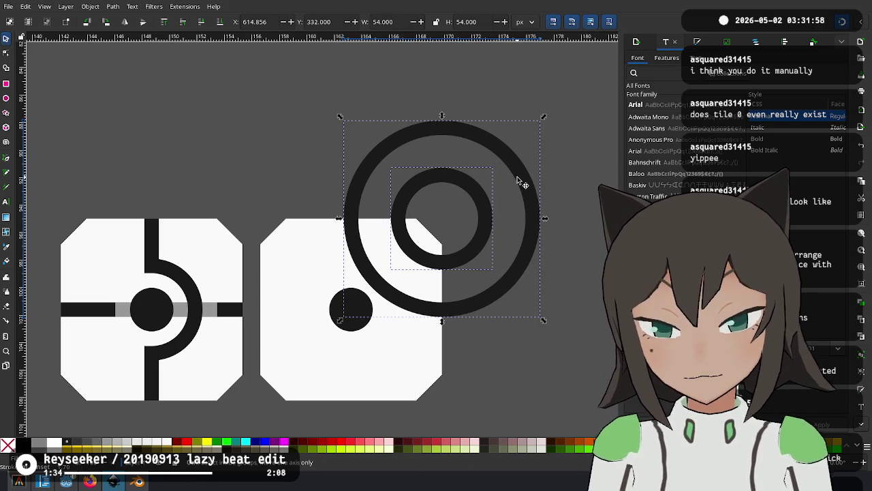
drag(442, 264, 347, 363)
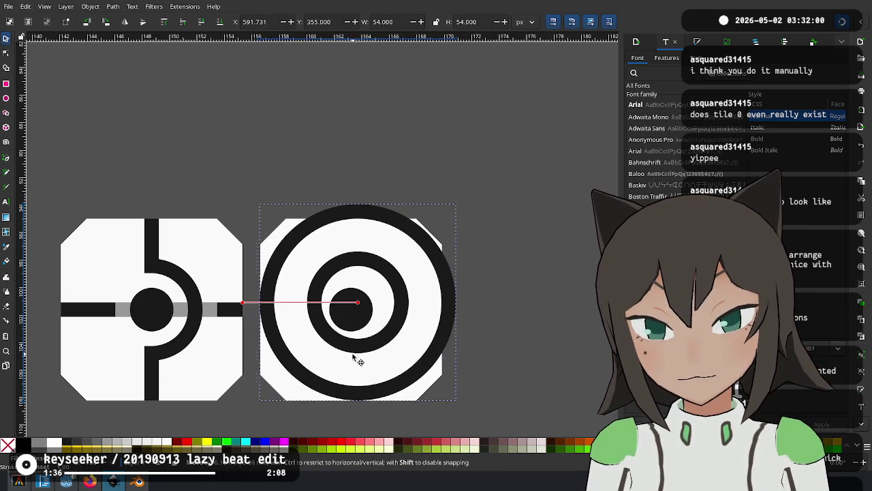
drag(347, 363, 345, 362)
drag(393, 314, 394, 308)
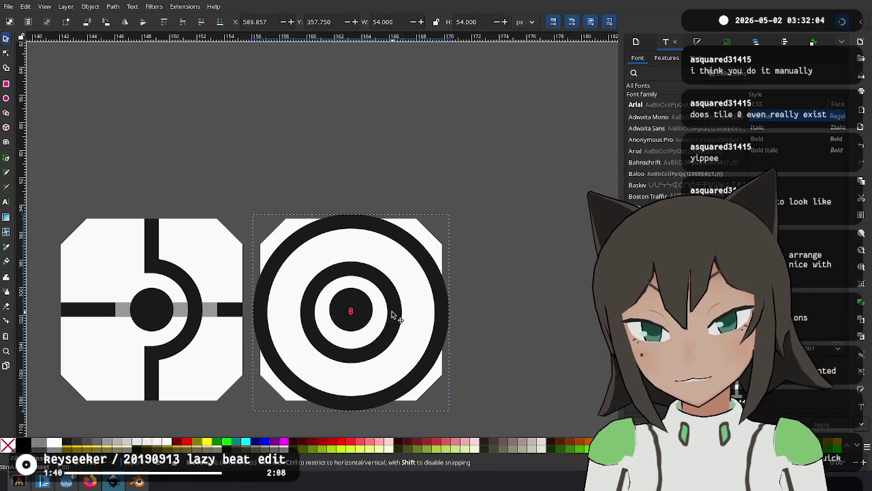
click(462, 293)
Pan out over the full tile grid and draw a small square near the left tile's corner.
scroll(449, 336, down, 3)
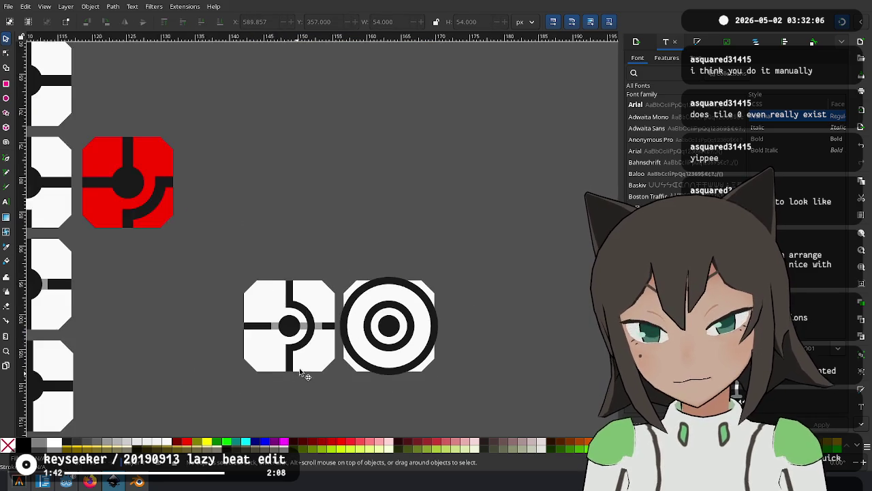
scroll(302, 380, up, 2)
scroll(388, 368, up, 1)
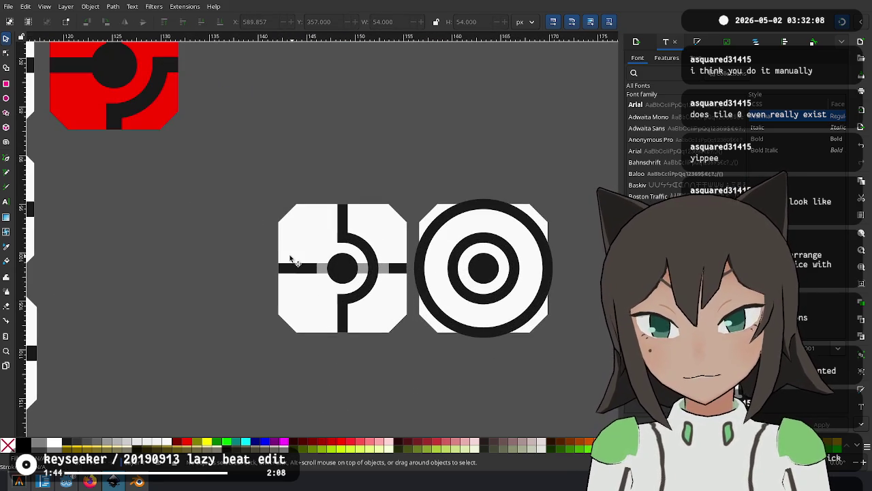
drag(417, 350, 344, 371)
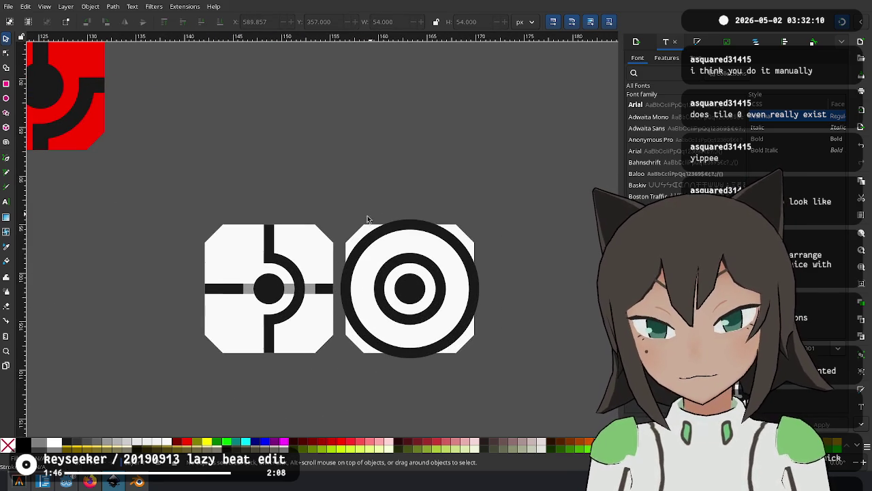
drag(166, 141, 204, 206)
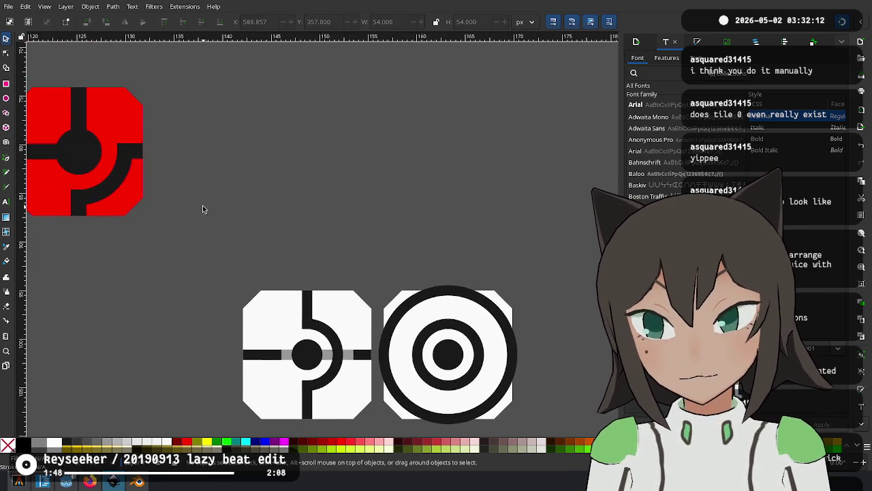
scroll(141, 221, down, 2)
scroll(210, 148, left, 8)
scroll(210, 148, up, 3)
scroll(210, 148, left, 5)
scroll(210, 148, right, 5)
scroll(108, 53, right, 8)
scroll(109, 53, down, 3)
scroll(118, 260, up, 3)
scroll(118, 261, left, 5)
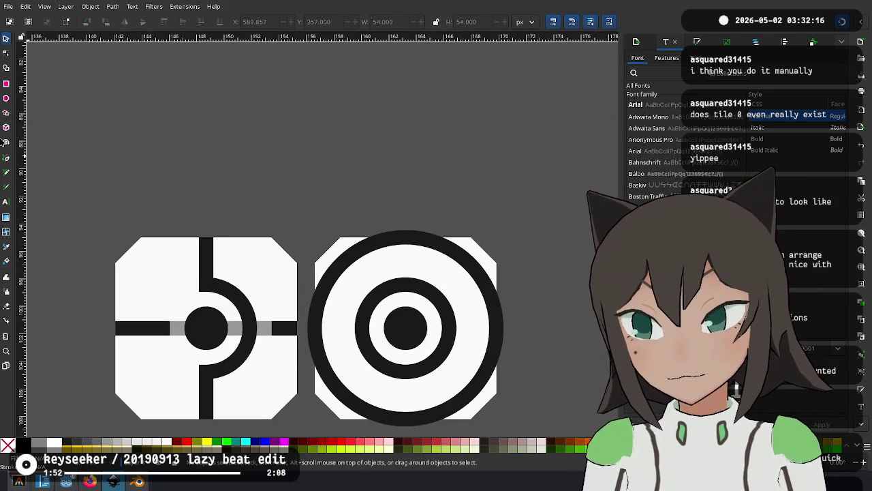
click(5, 84)
mouse_move(284, 329)
mouse_down()
mouse_move(285, 229)
mouse_move(297, 263)
mouse_up()
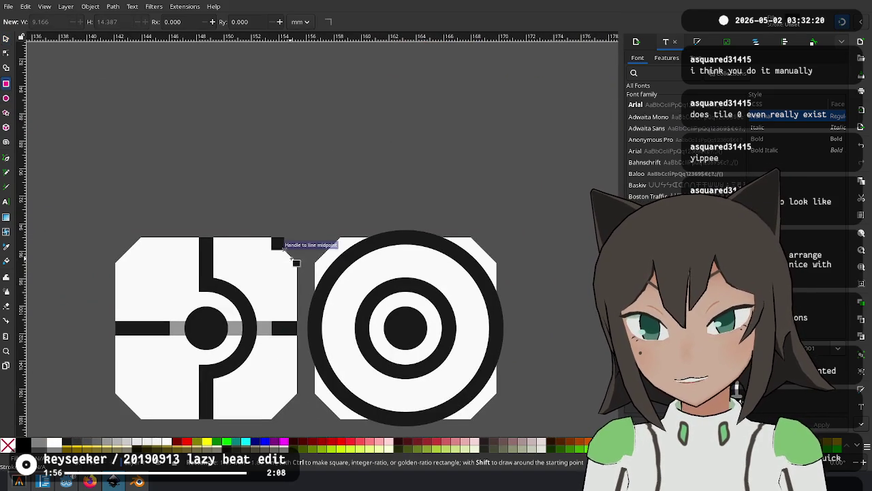
Size the new square to 8 × 8 px.
click(5, 39)
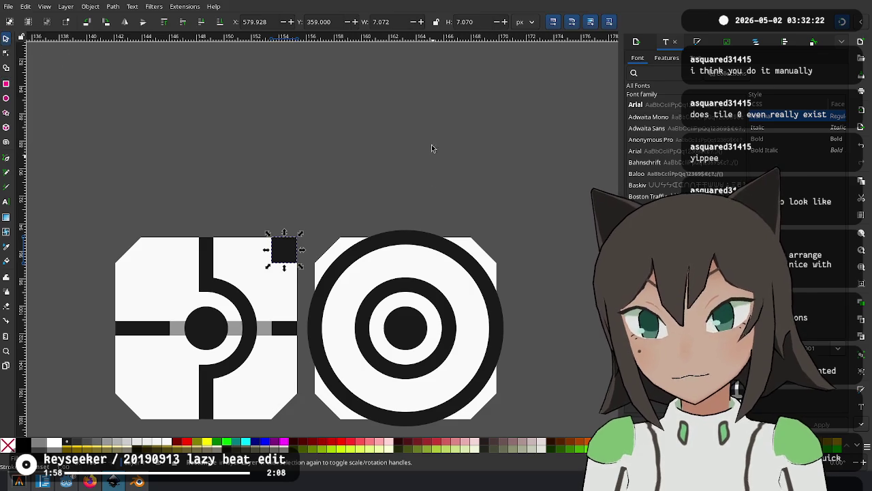
key(ctrl+a)
text(8)
key(Tab)
text(8)
key(Return)
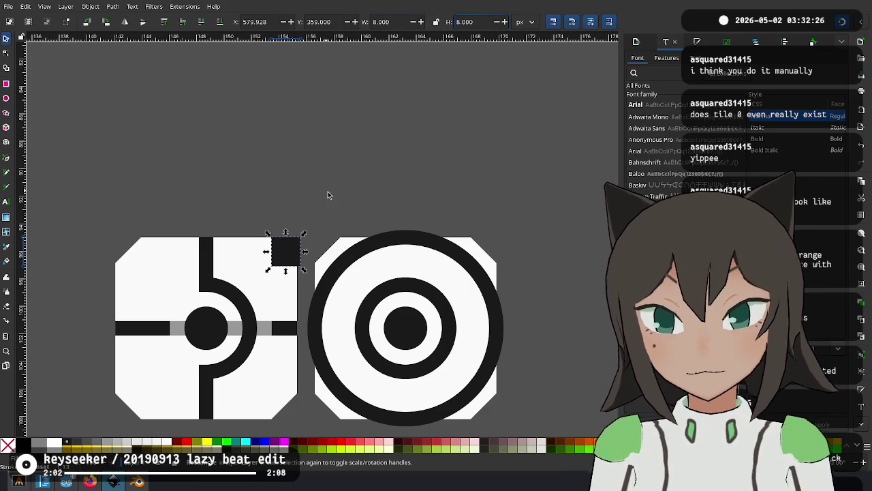
Rotate the square into a diamond, then rotate it back upright.
click(286, 251)
mouse_move(267, 233)
mouse_down()
mouse_move(277, 220)
mouse_move(290, 224)
mouse_up()
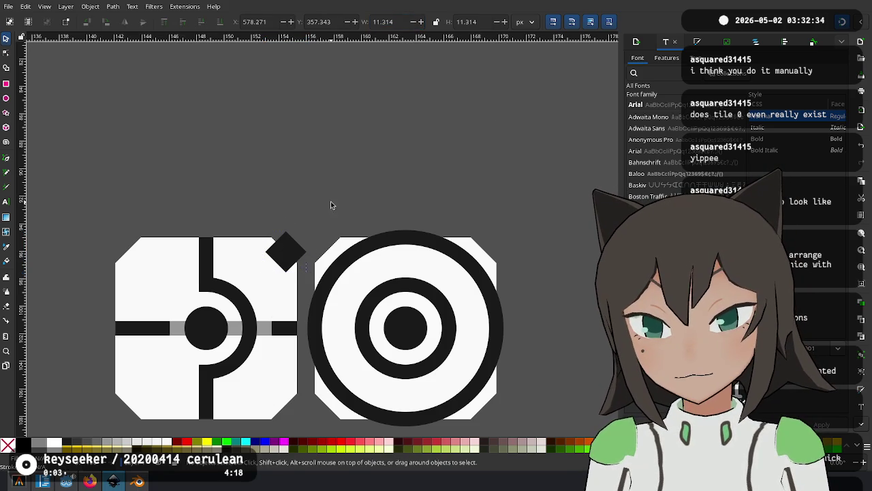
key(r)
key(Escape)
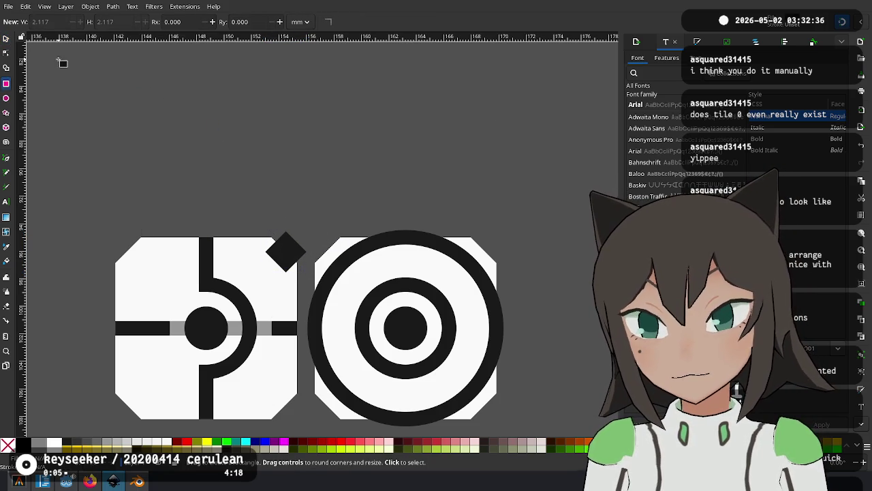
click(5, 38)
click(286, 252)
click(285, 252)
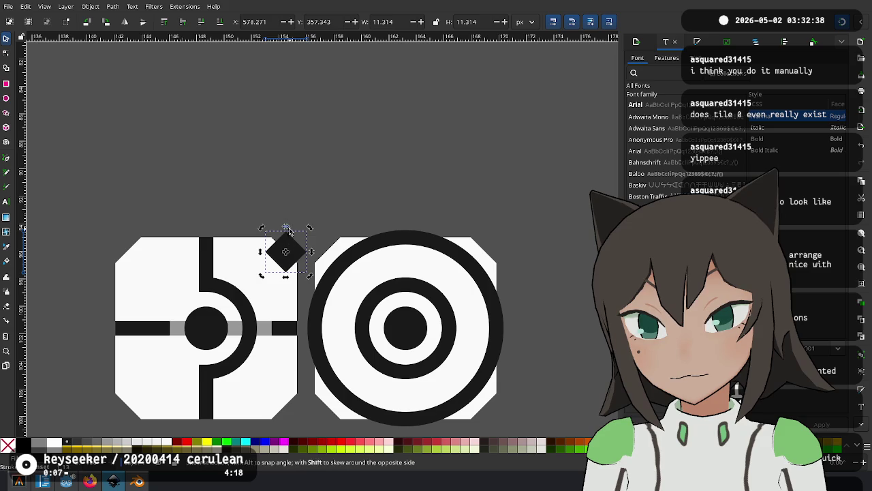
drag(309, 232, 319, 251)
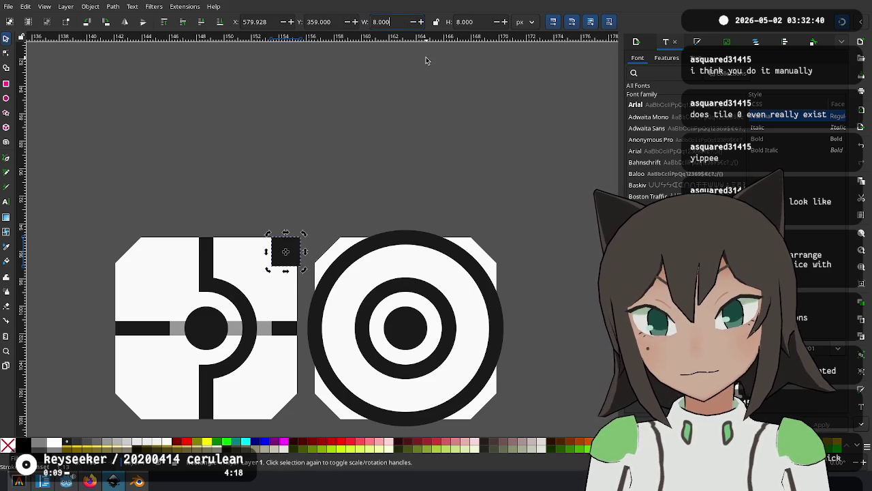
Resize the square to 12 px, move it above the tiles, trial a diamond rotation, then undo.
key(Tab)
text(12)
key(Return)
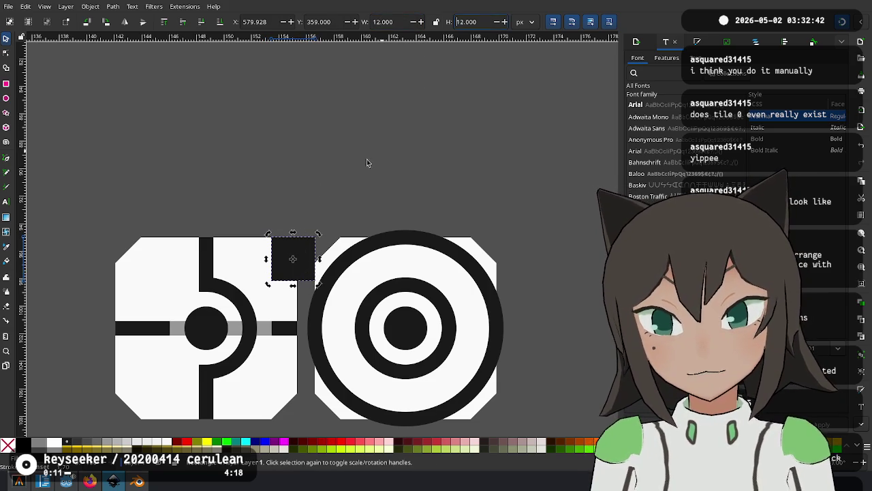
drag(300, 252, 316, 207)
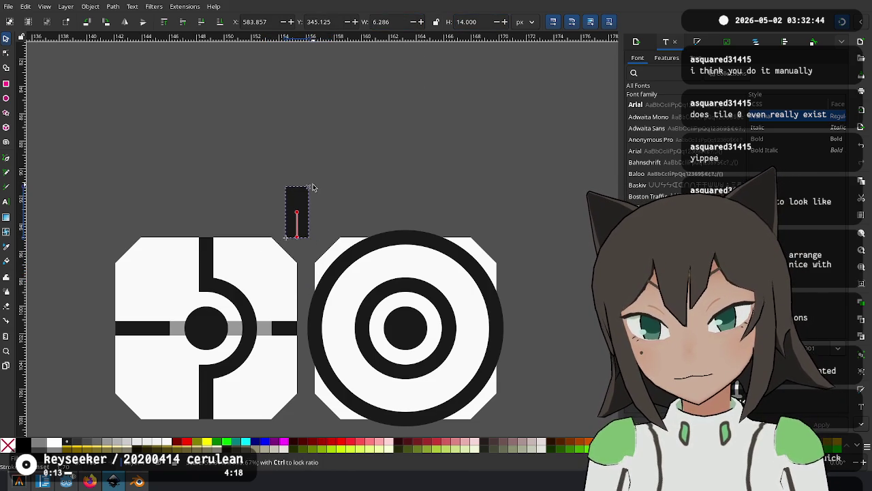
click(325, 206)
drag(332, 190, 309, 184)
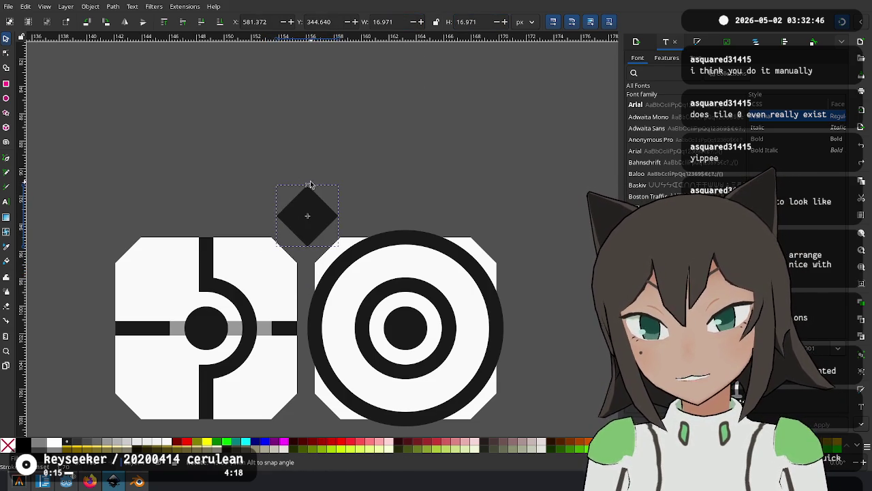
drag(297, 220, 289, 239)
scroll(289, 239, up, 2)
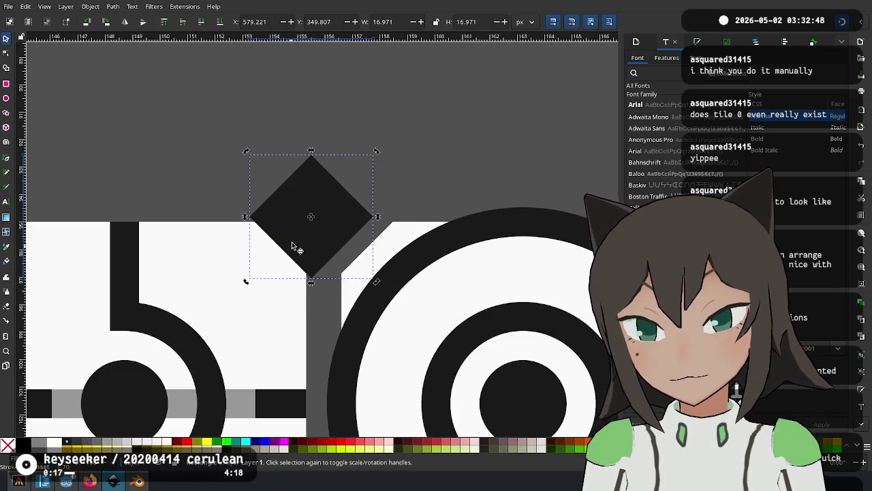
scroll(289, 239, up, 1)
key(ctrl+z)
key(ctrl+z)
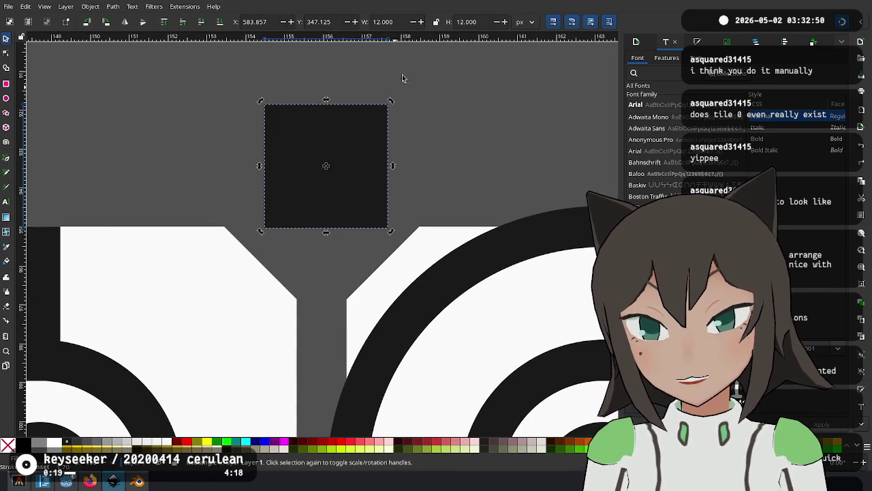
Set the square's width and height to 10 px.
text(10)
key(Return)
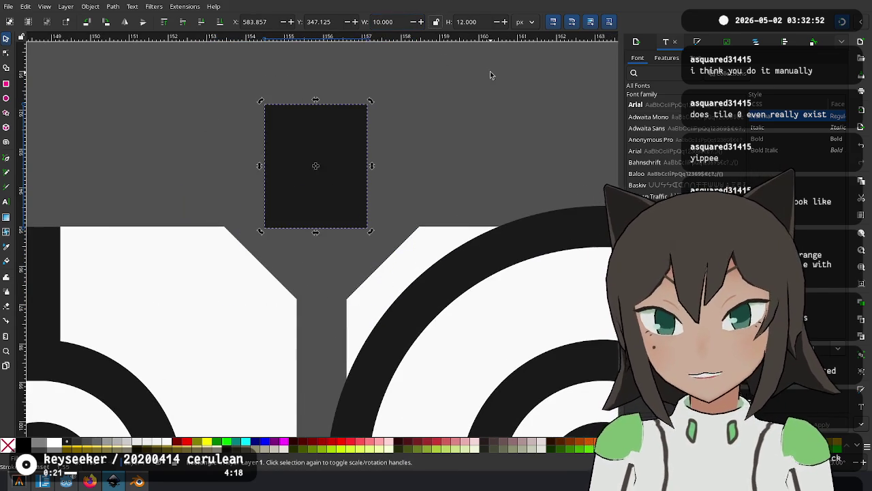
text(1)
text(10)
key(Return)
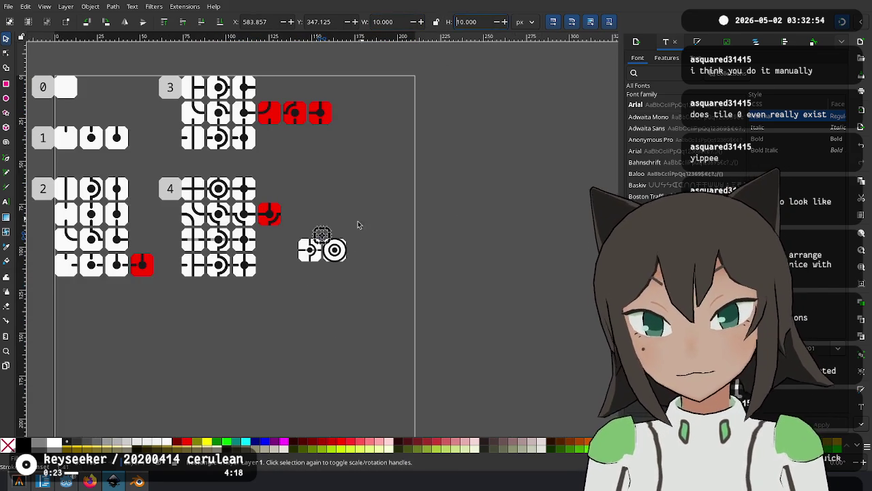
Ctrl-rotate the square 45° into a 14.142-px diamond over the tiles' gap.
scroll(312, 253, up, 3)
scroll(313, 248, up, 4)
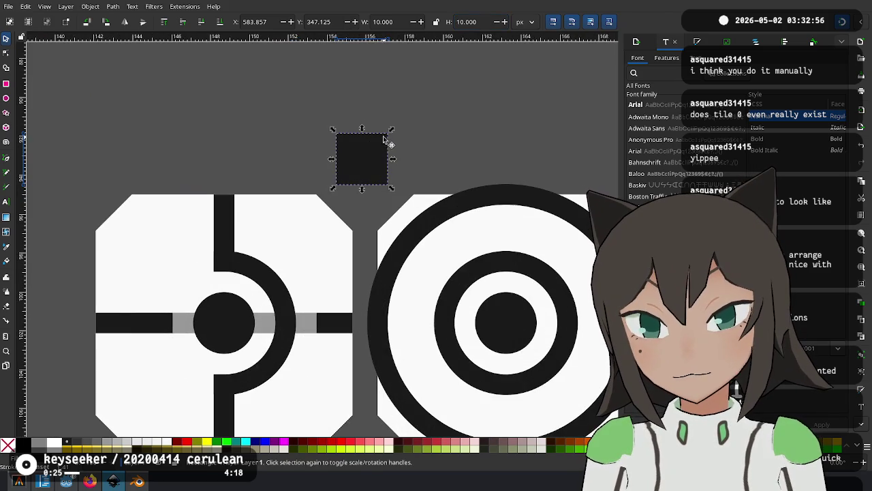
key(ctrl)
mouse_move(346, 126)
mouse_down()
mouse_move(338, 202)
mouse_move(348, 217)
mouse_move(326, 208)
mouse_up()
scroll(348, 217, up, 2)
scroll(348, 217, up, 1)
scroll(325, 208, down, 2)
Move the diamond into the notch between the tile corners and colour it white.
scroll(326, 207, down, 3)
click(362, 181)
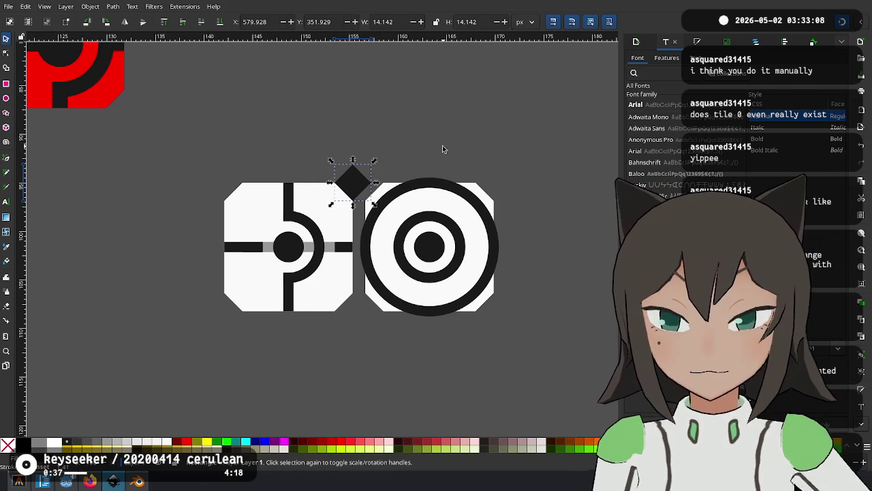
mouse_move(353, 182)
mouse_down()
mouse_move(360, 164)
mouse_move(349, 218)
mouse_up()
click(55, 443)
scroll(361, 177, up, 2)
scroll(349, 218, down, 4)
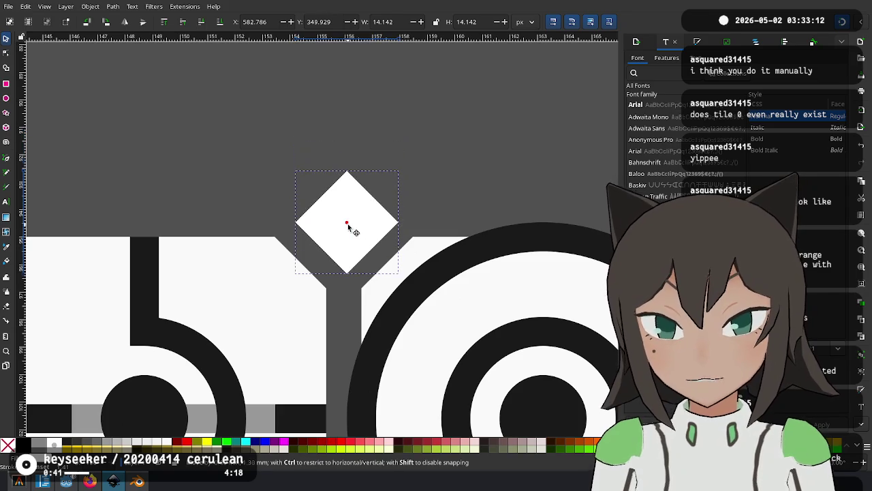
scroll(194, 186, up, 3)
scroll(194, 185, down, 2)
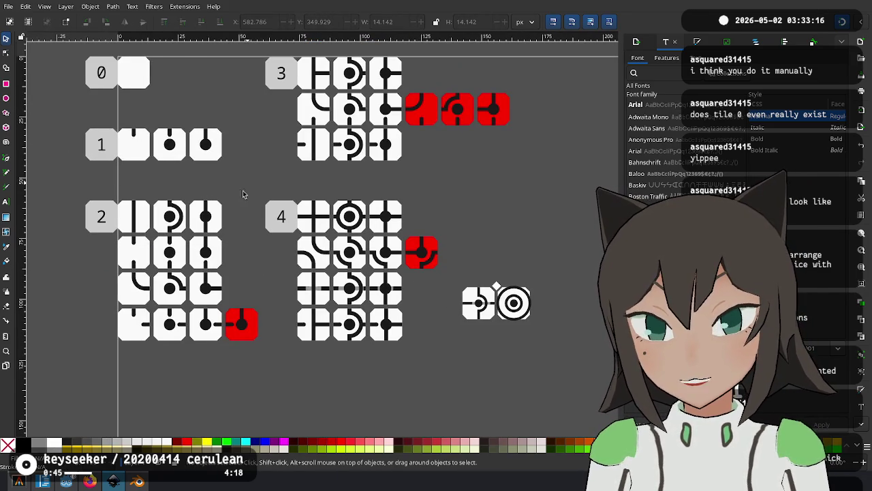
Move the straight track tile from group 2 into the empty area.
scroll(124, 225, up, 3)
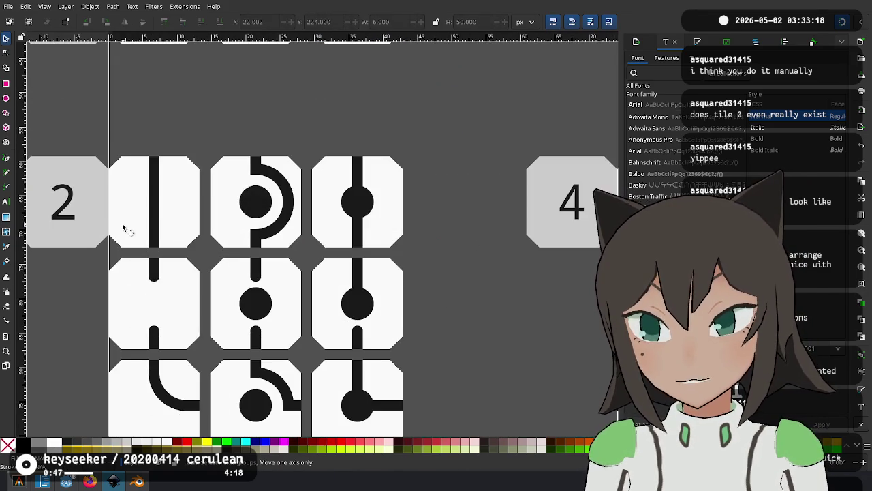
mouse_move(212, 141)
mouse_down()
mouse_move(123, 250)
mouse_move(104, 256)
mouse_up()
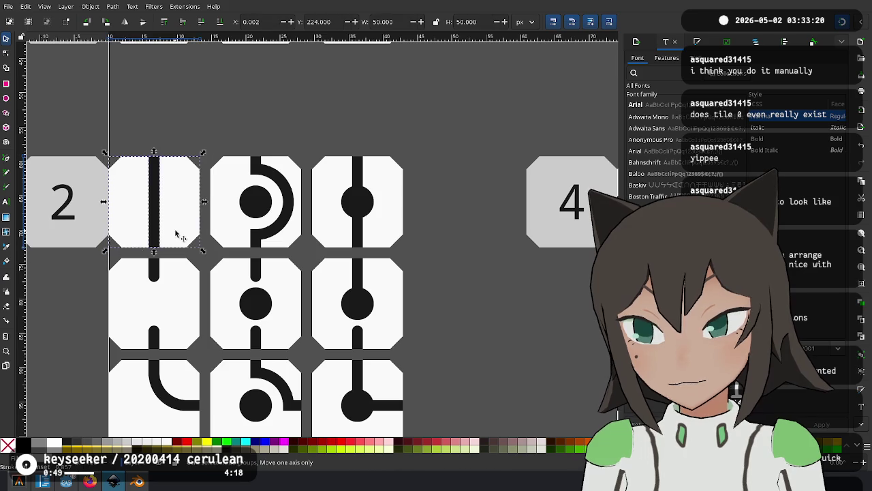
scroll(197, 210, down, 5)
click(327, 215)
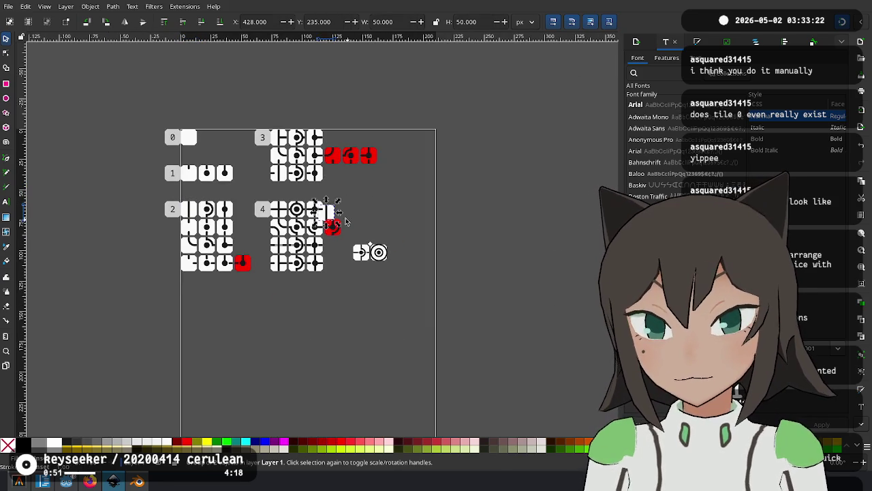
drag(332, 213, 406, 196)
scroll(273, 232, up, 2)
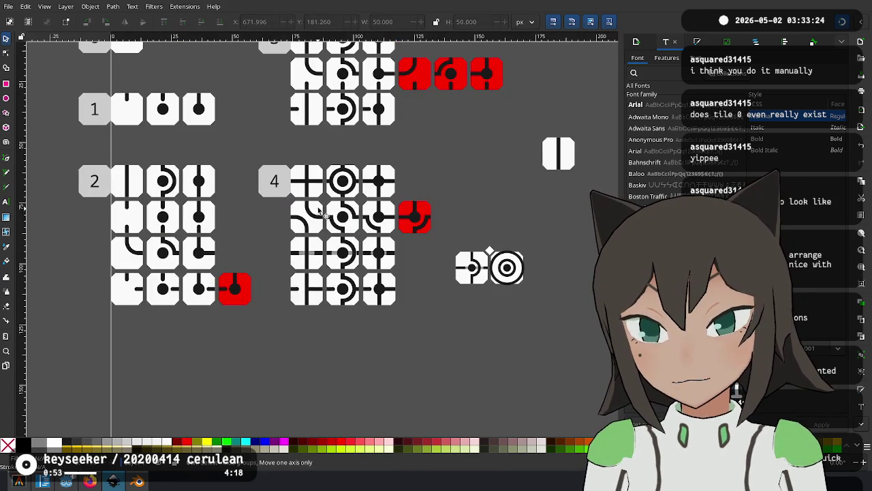
scroll(177, 300, up, 2)
scroll(177, 300, right, 2)
Bring a curve tile out of group 2 and snap it beneath the straight tile.
click(69, 316)
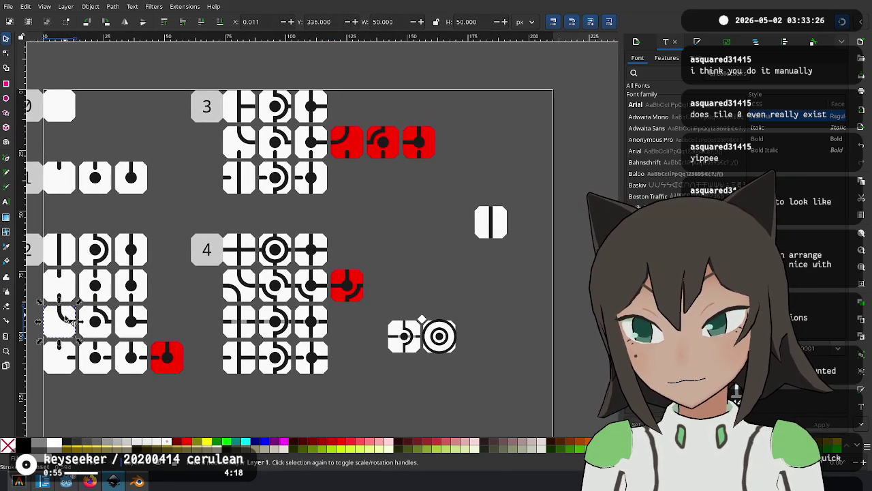
drag(69, 321, 132, 300)
click(73, 319)
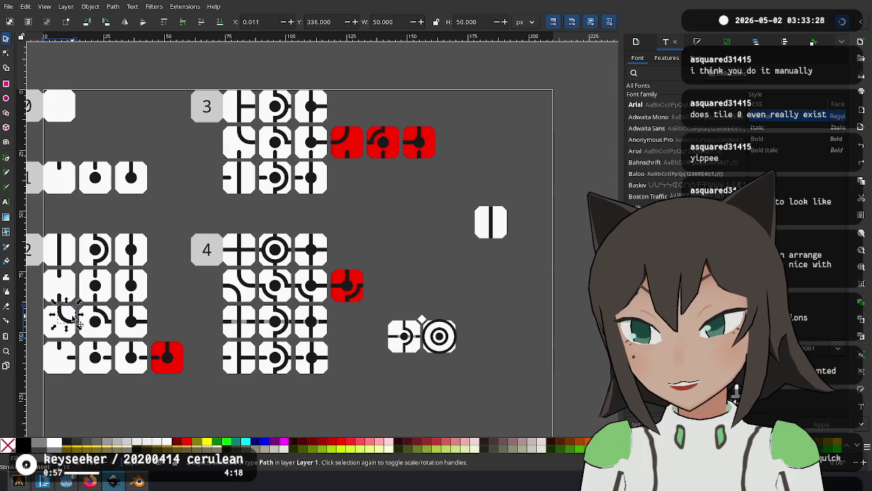
mouse_move(66, 330)
mouse_down()
mouse_move(77, 345)
mouse_move(60, 357)
mouse_up()
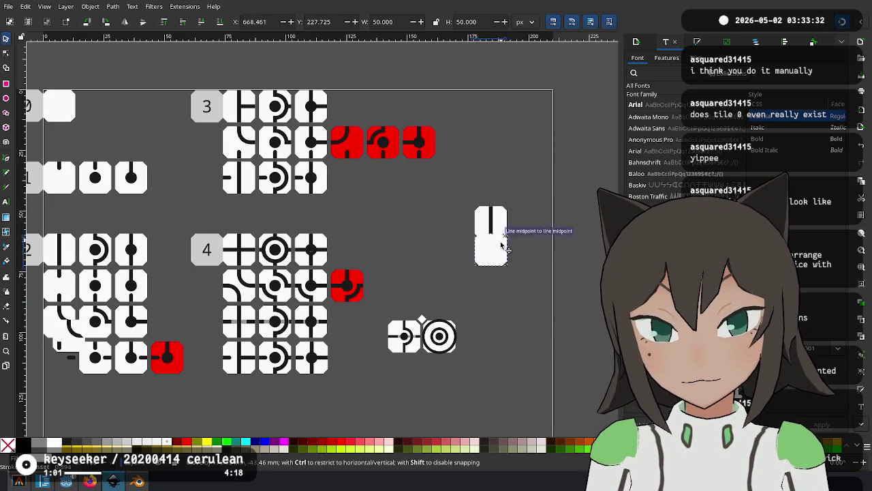
drag(69, 333, 490, 254)
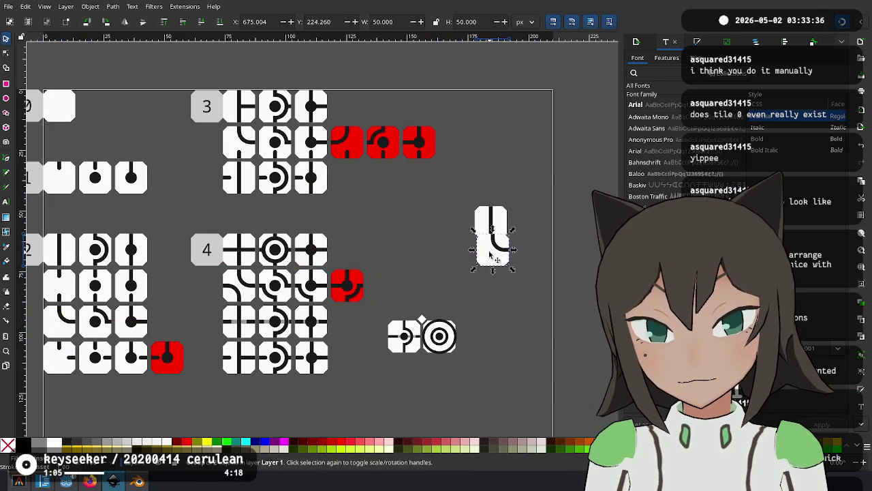
scroll(491, 253, up, 5)
drag(490, 253, 476, 281)
ctrl+scroll(404, 314, down, 3)
ctrl+scroll(317, 327, down, 2)
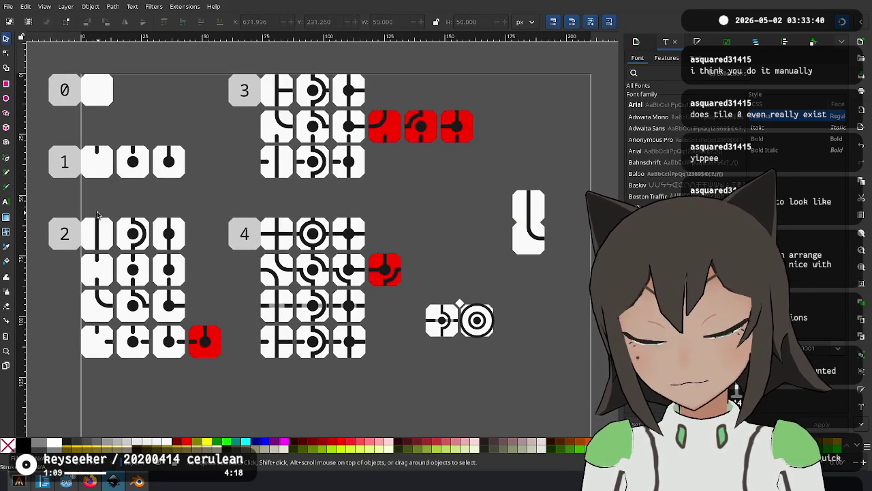
Move the T tile from group 3 to the sample layout and rotate it 90°.
click(290, 96)
key(Delete)
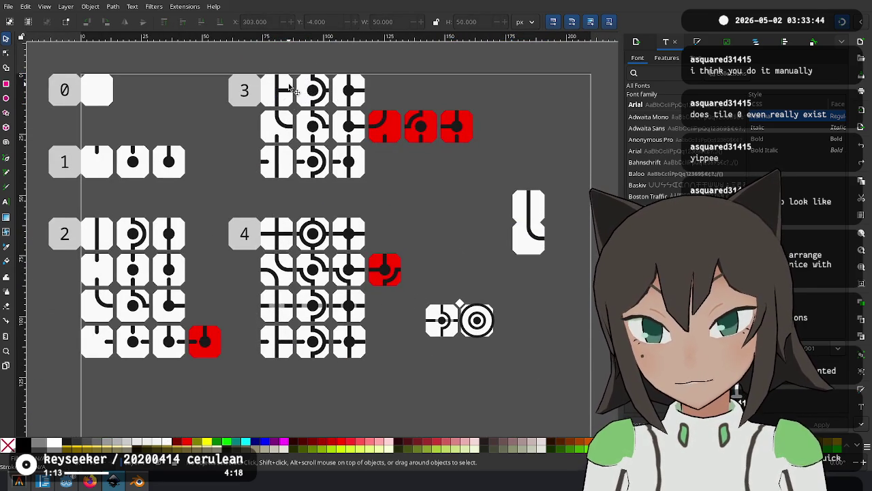
click(286, 88)
click(274, 83)
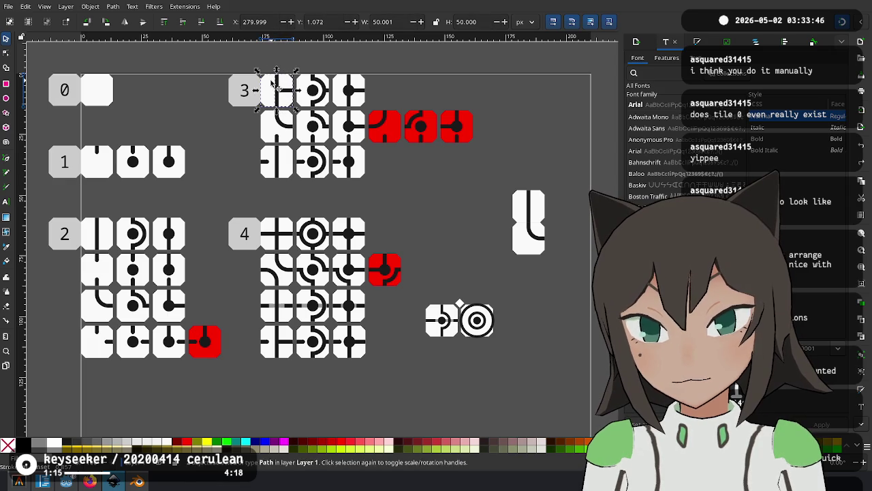
mouse_move(289, 88)
mouse_down()
mouse_move(503, 197)
mouse_move(537, 267)
mouse_up()
scroll(534, 258, up, 4)
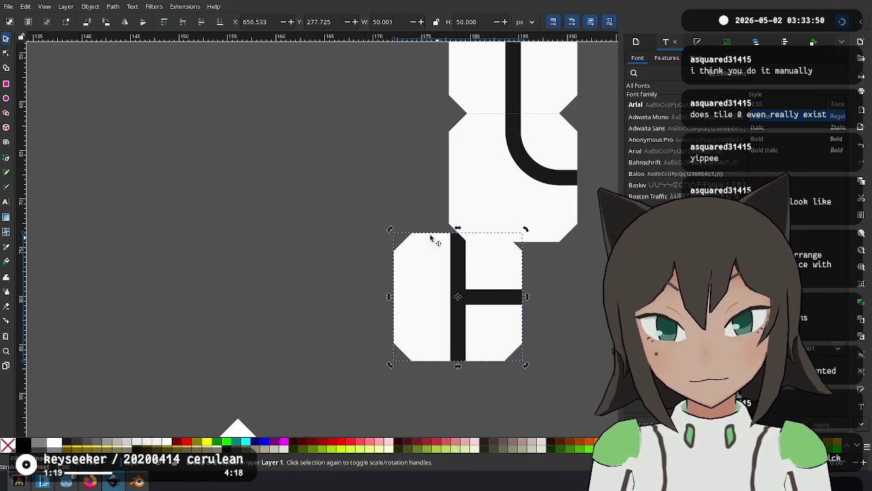
drag(388, 229, 375, 366)
Snap the T tile beside the curve tile and move the L layout above the filler pieces.
scroll(335, 296, right, 5)
drag(233, 332, 418, 210)
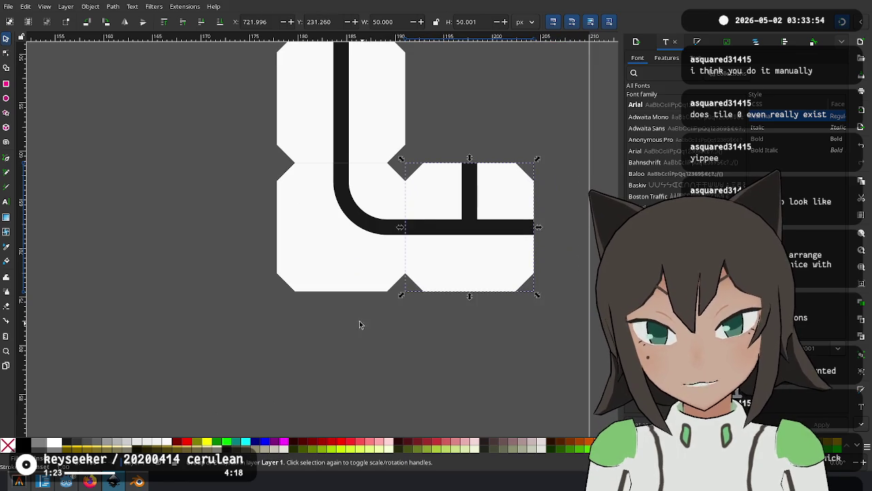
scroll(381, 327, up, 1)
scroll(397, 333, down, 2)
scroll(306, 286, down, 5)
scroll(382, 177, left, 3)
drag(418, 158, 257, 233)
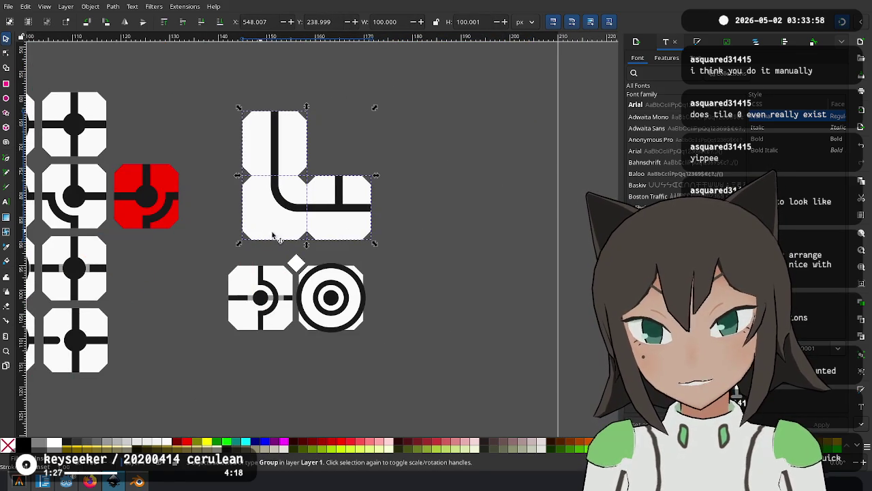
Duplicate the small white diamond filler into the L layout's bottom notch.
click(409, 237)
scroll(422, 233, up, 3)
scroll(311, 282, up, 2)
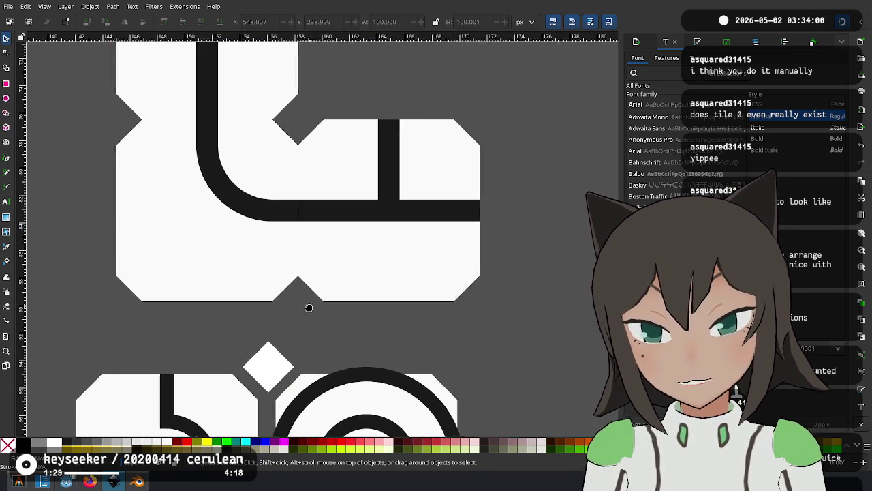
click(268, 367)
key(ctrl+d)
drag(271, 364, 298, 308)
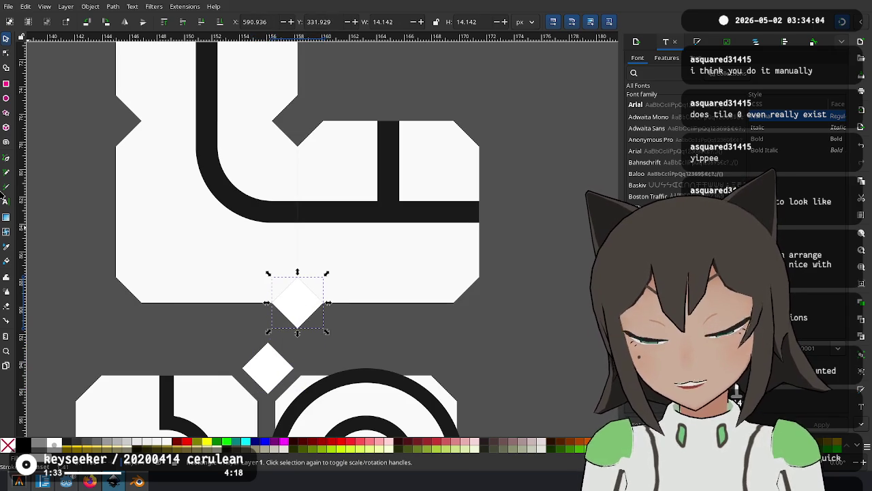
Cut a rectangle from the diamond copy's lower half with Path Difference to make a triangle.
click(7, 83)
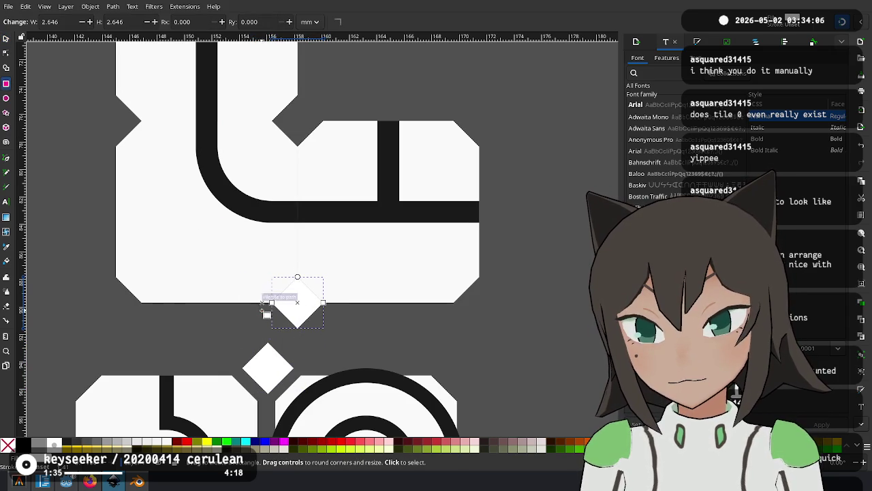
drag(259, 303, 344, 330)
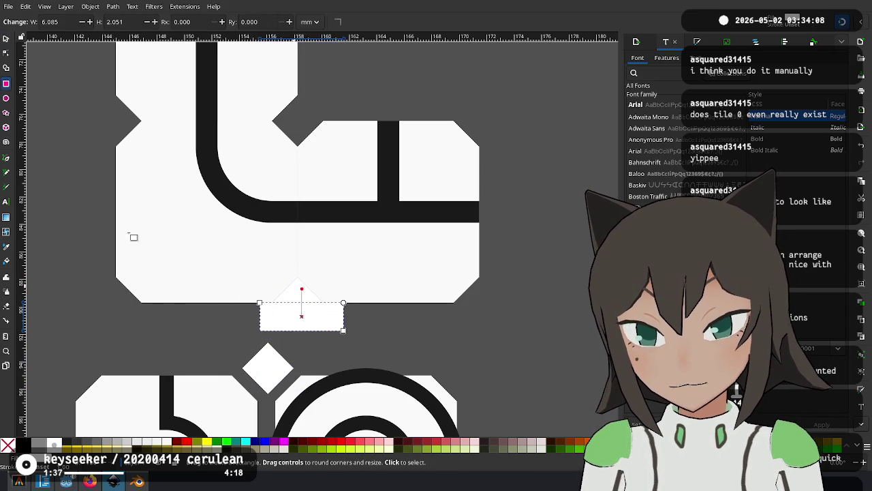
click(6, 37)
shift+click(302, 294)
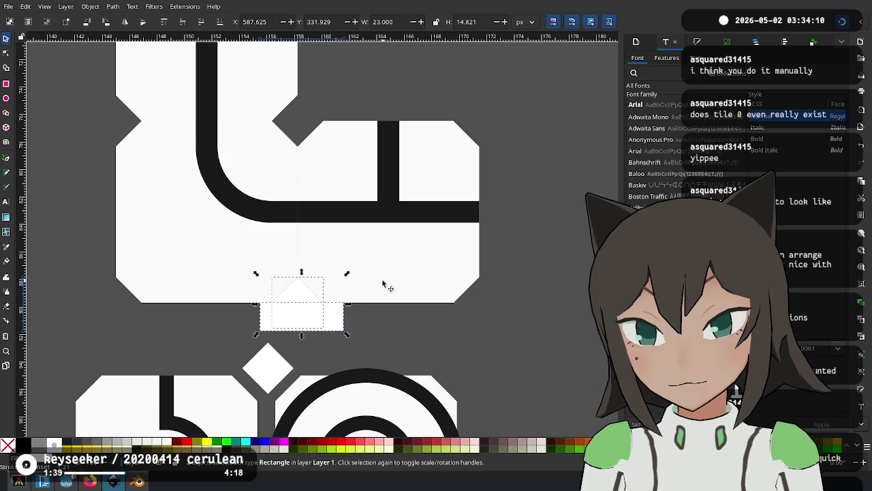
key(ctrl+minus)
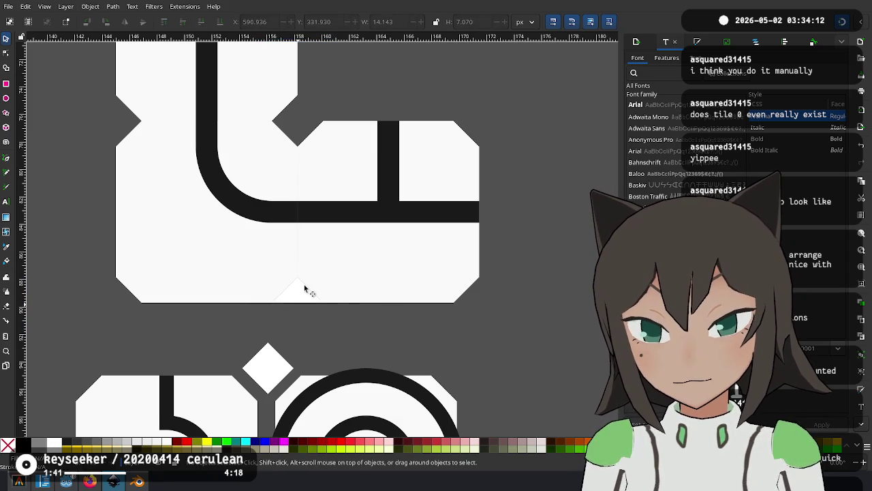
mouse_move(306, 294)
mouse_down()
mouse_move(125, 143)
mouse_move(114, 163)
mouse_move(157, 153)
mouse_up()
Rotate the triangle a quarter turn to point upward and place it below the L layout.
scroll(375, 273, down, 4)
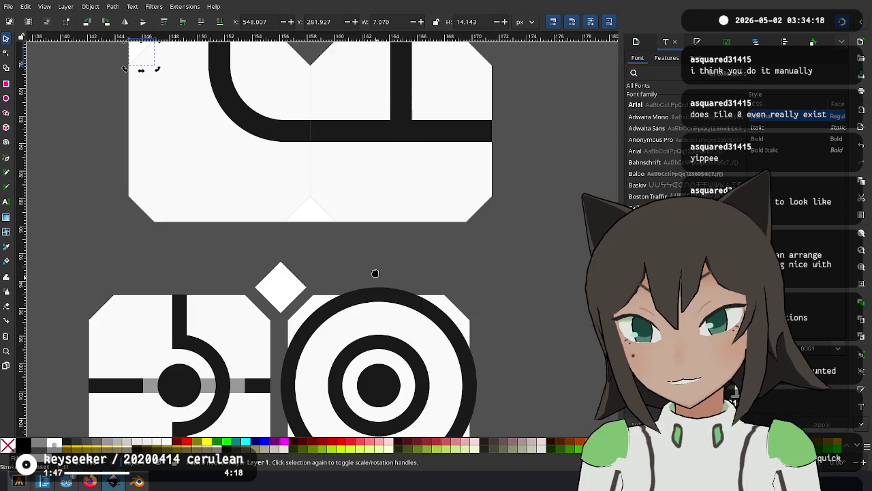
click(311, 204)
mouse_move(311, 204)
mouse_down()
mouse_move(333, 278)
mouse_move(332, 259)
mouse_up()
drag(357, 233, 345, 287)
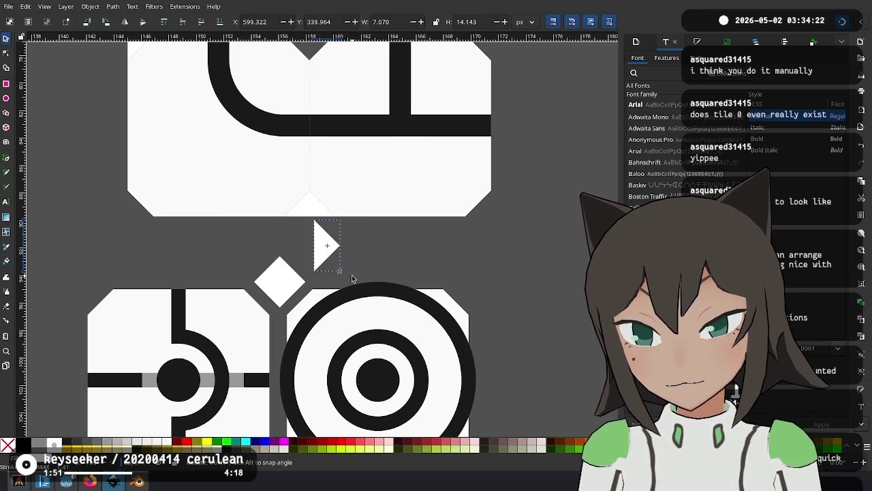
drag(290, 291, 286, 283)
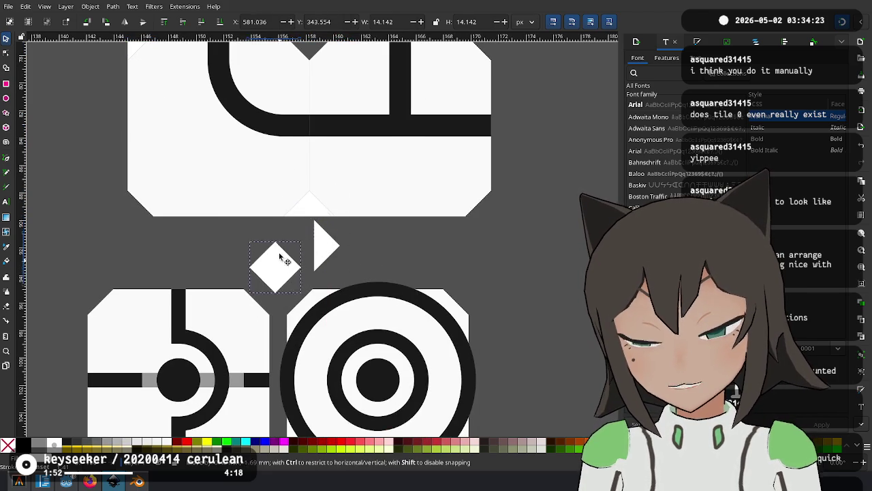
click(326, 238)
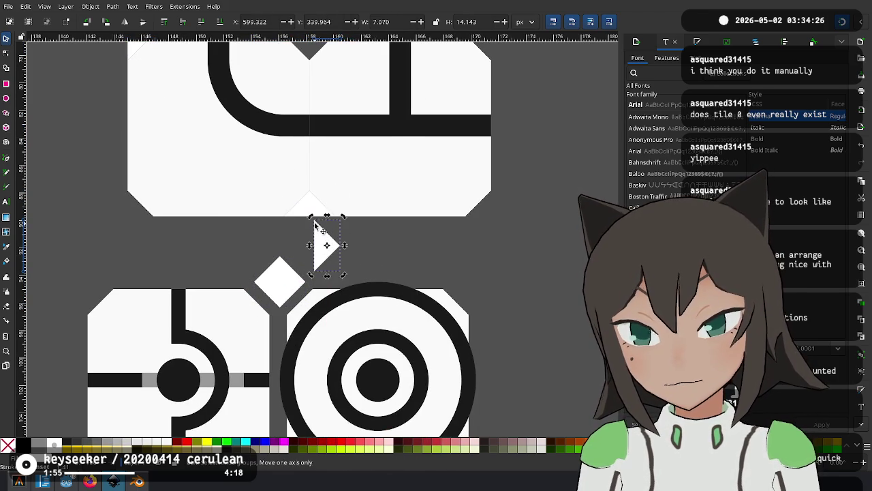
mouse_move(312, 218)
mouse_down()
mouse_move(297, 261)
mouse_move(279, 251)
mouse_up()
click(363, 249)
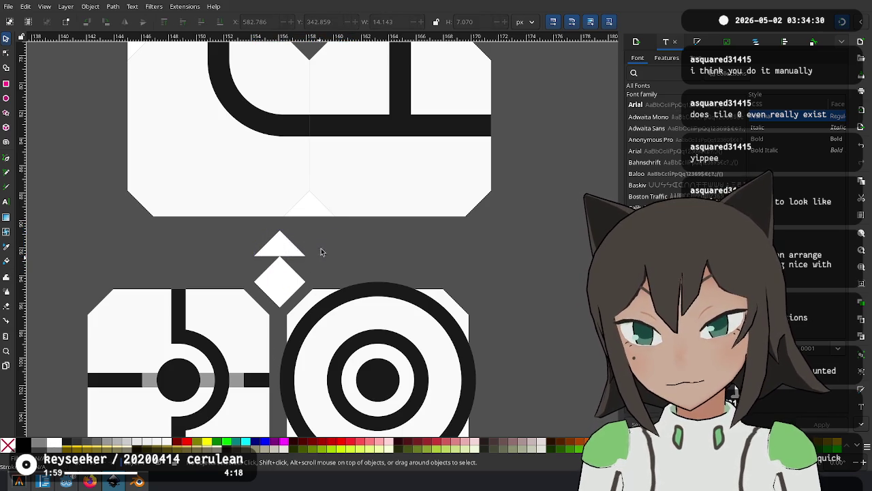
Place another diamond filler copy in the L layout's inner corner.
scroll(308, 274, up, 3)
scroll(308, 274, right, 2)
click(238, 350)
key(ctrl+d)
drag(238, 350, 269, 110)
Move the whole L layout up slightly.
scroll(352, 235, down, 2)
scroll(381, 259, down, 2)
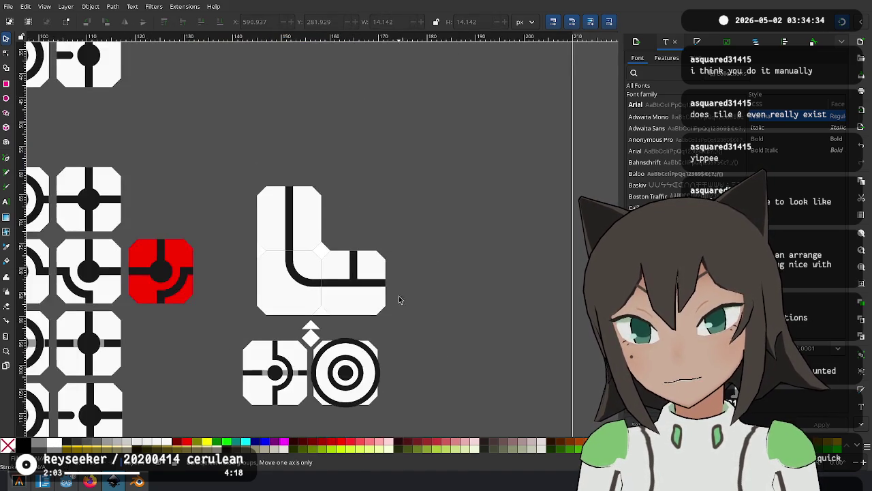
scroll(403, 254, down, 1)
scroll(436, 225, up, 2)
scroll(447, 177, left, 2)
drag(447, 144, 268, 302)
drag(373, 282, 380, 257)
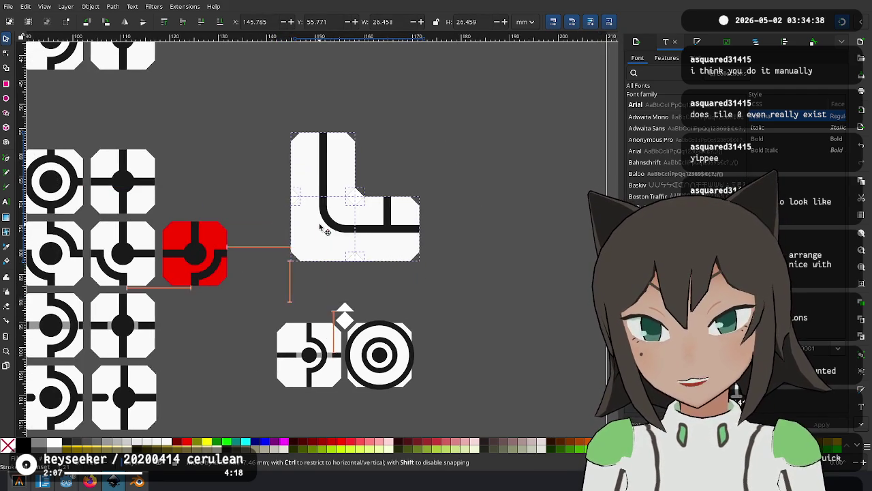
key(Escape)
Check the inner-corner diamond and left and bottom half-diamond fillers, then reselect the L layout.
scroll(384, 235, up, 3)
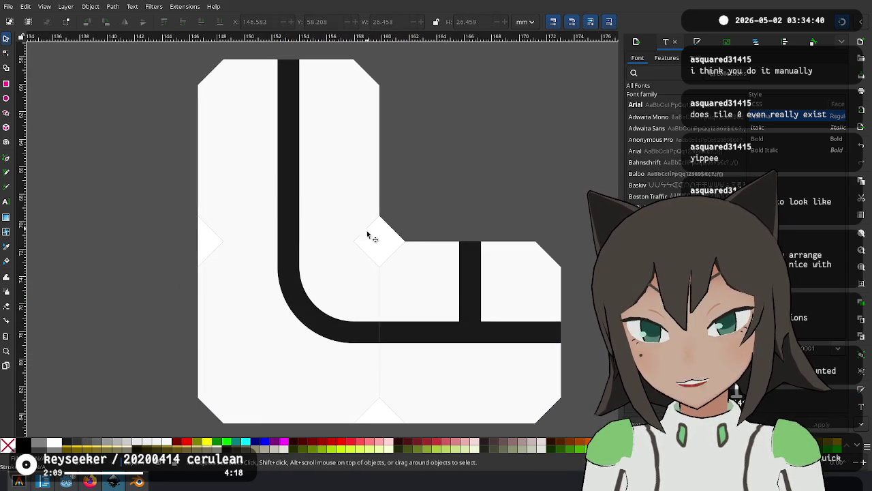
click(380, 248)
click(201, 239)
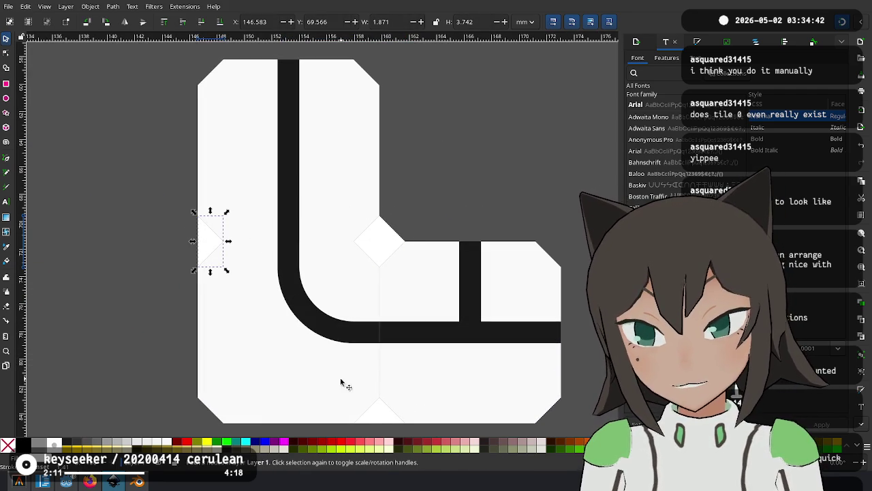
click(380, 417)
key(Escape)
scroll(424, 306, down, 3)
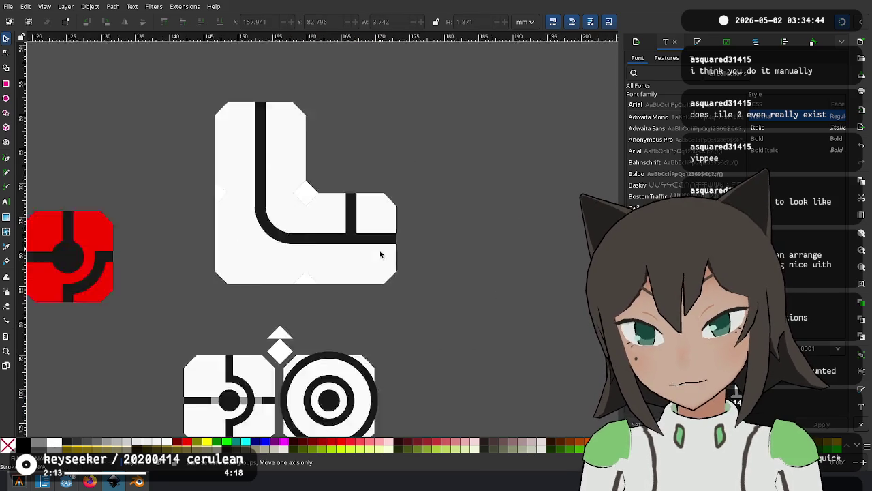
scroll(463, 266, left, 3)
drag(525, 116, 323, 275)
scroll(504, 312, down, 2)
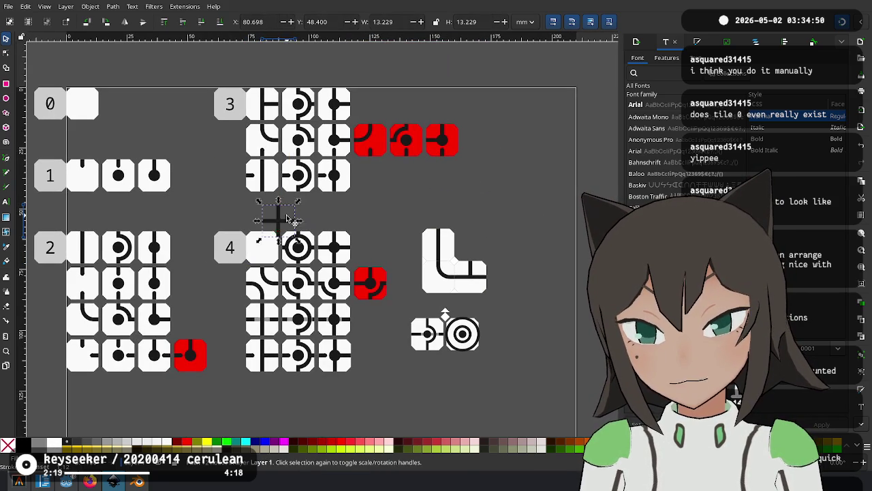
Duplicate the cross tile from group 4 and move the copy beside the L layout.
click(275, 241)
key(ctrl+d)
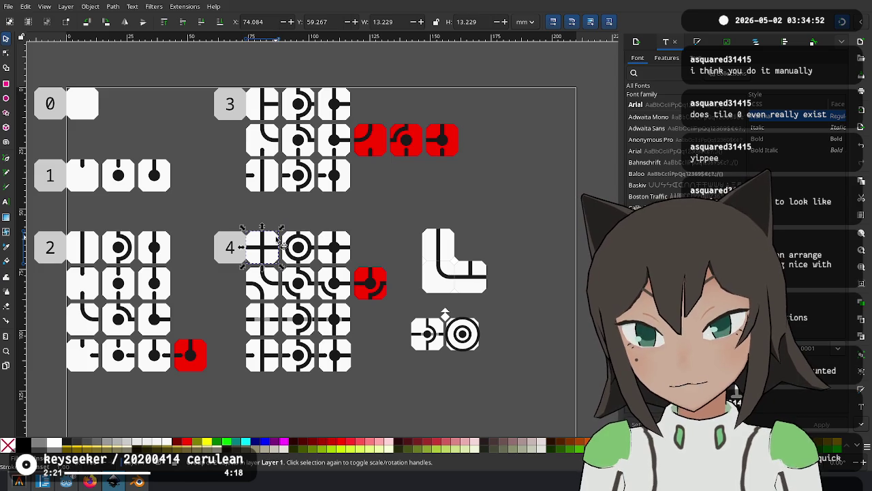
mouse_move(276, 241)
mouse_down()
mouse_move(505, 210)
mouse_move(344, 339)
mouse_move(368, 266)
mouse_move(410, 240)
mouse_up()
scroll(505, 210, up, 3)
scroll(477, 259, up, 2)
scroll(344, 339, down, 2)
click(489, 306)
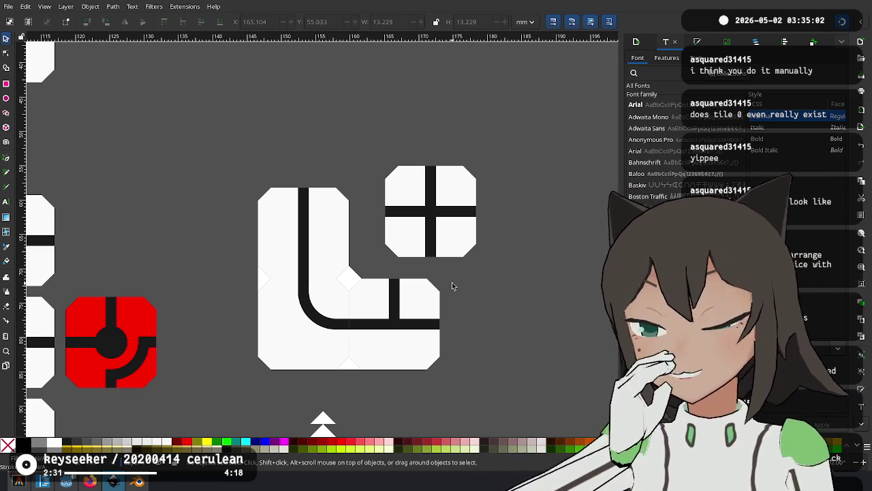
Delete the L layout's curved corner tile and its two small corner triangles.
click(303, 321)
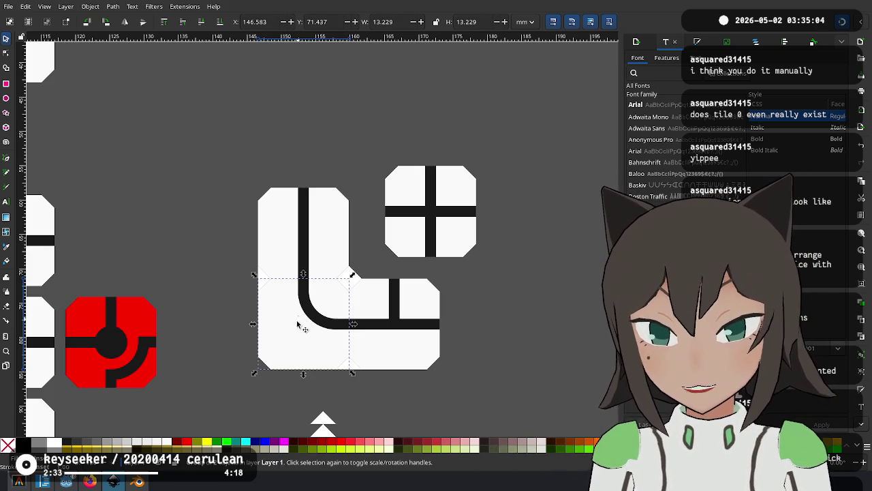
key(Delete)
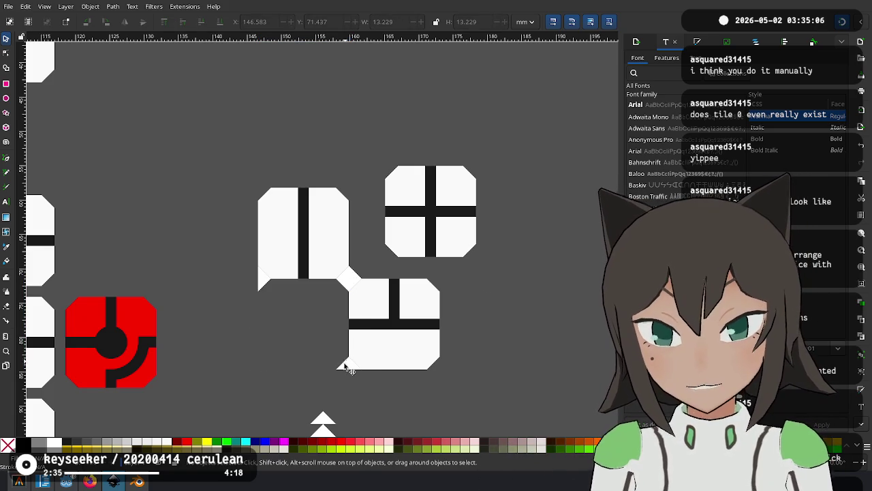
click(344, 366)
key(Delete)
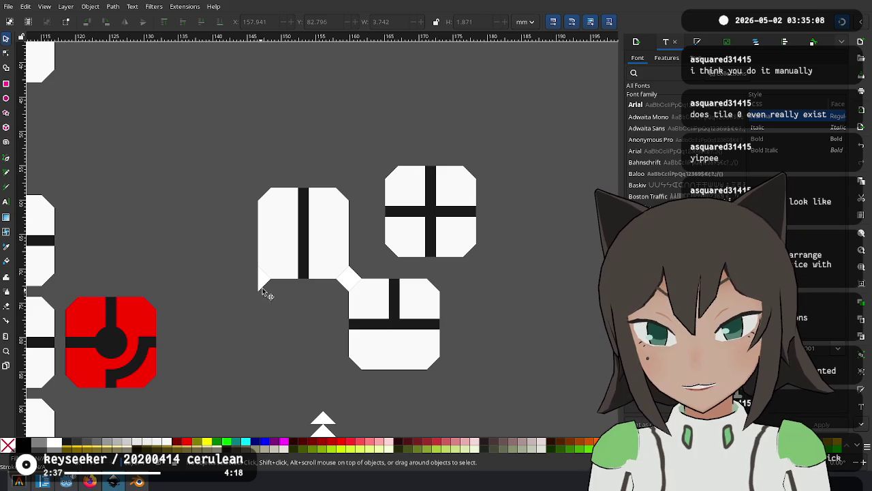
click(262, 292)
key(Delete)
Paste the deleted curved corner tile back in place.
scroll(351, 278, up, 1)
click(364, 281)
scroll(409, 327, down, 1)
scroll(386, 268, down, 1)
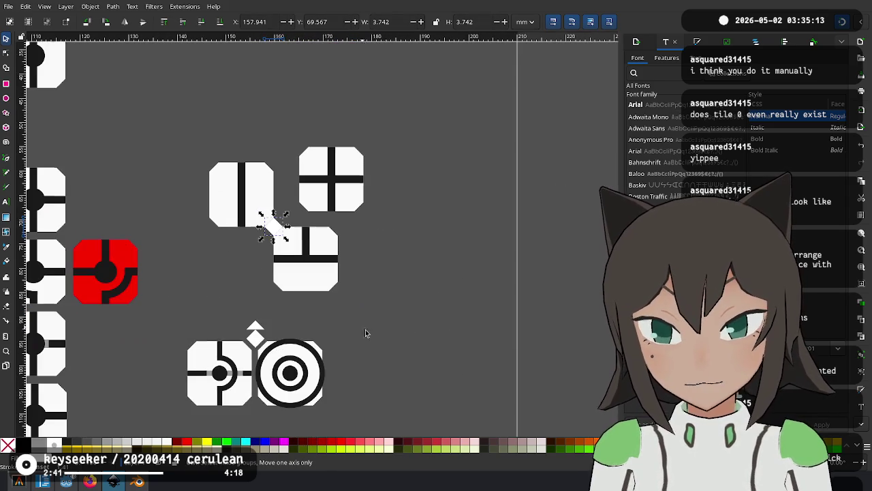
key(ctrl+alt+v)
click(393, 259)
Set the diamond filler at the junction and butt the cross tile against it.
scroll(316, 338, left, 1)
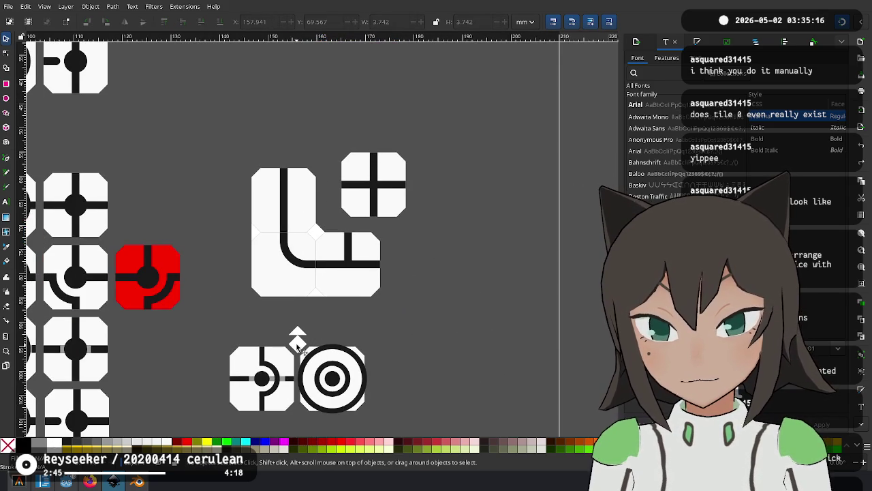
mouse_move(386, 199)
mouse_down()
mouse_move(449, 218)
mouse_move(435, 219)
mouse_up()
click(300, 338)
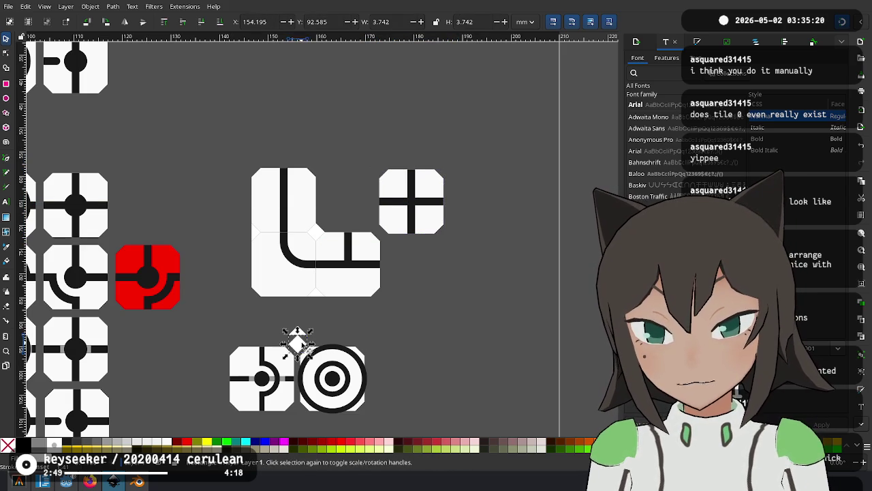
mouse_move(303, 339)
mouse_down()
mouse_move(402, 227)
mouse_move(350, 229)
mouse_move(324, 256)
mouse_move(324, 276)
mouse_up()
scroll(399, 228, up, 4)
key(ctrl+z)
drag(386, 213, 327, 263)
click(407, 284)
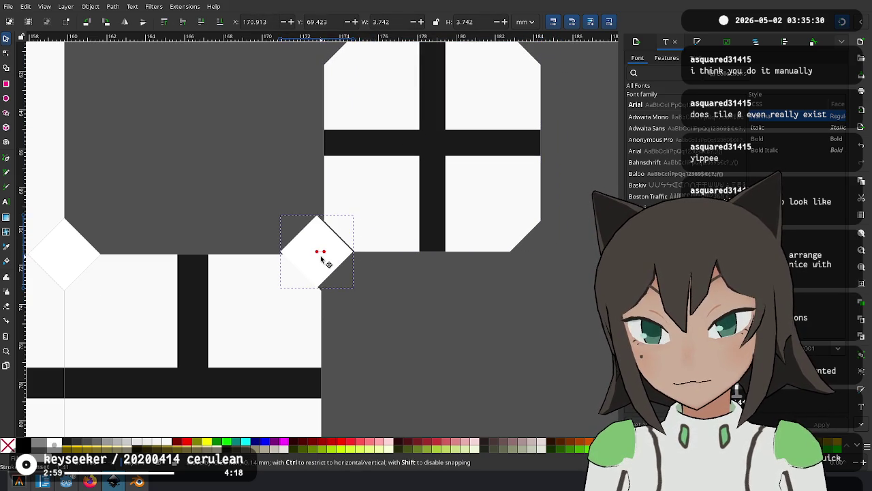
Shrink the cross tile at the L layout's corner.
scroll(402, 195, down, 1)
click(390, 224)
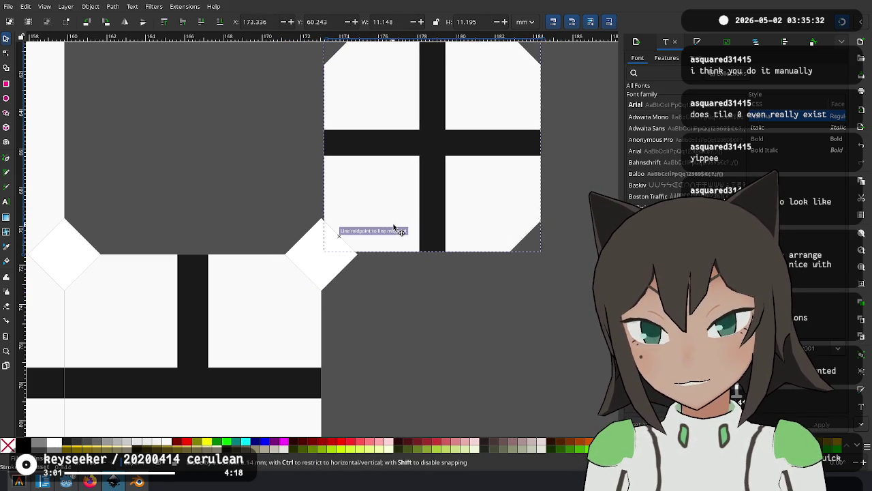
scroll(394, 245, down, 1)
scroll(394, 245, down, 3)
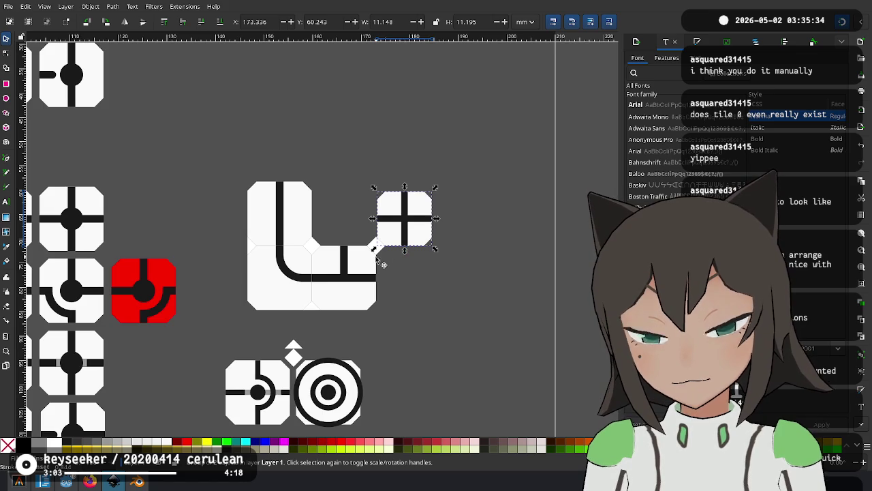
drag(434, 190, 377, 246)
click(191, 78)
Move another cross tile from group 4 beside the L layout and inspect the placement.
scroll(249, 220, down, 2)
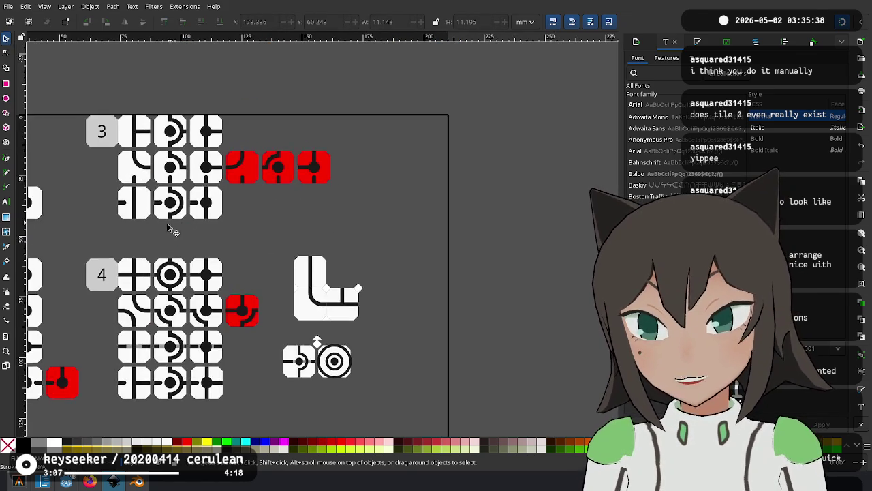
scroll(170, 224, down, 2)
scroll(170, 225, left, 5)
click(286, 207)
drag(286, 207, 446, 254)
scroll(511, 231, up, 3)
scroll(490, 252, up, 2)
scroll(447, 284, down, 1)
scroll(429, 317, down, 2)
scroll(421, 328, down, 1)
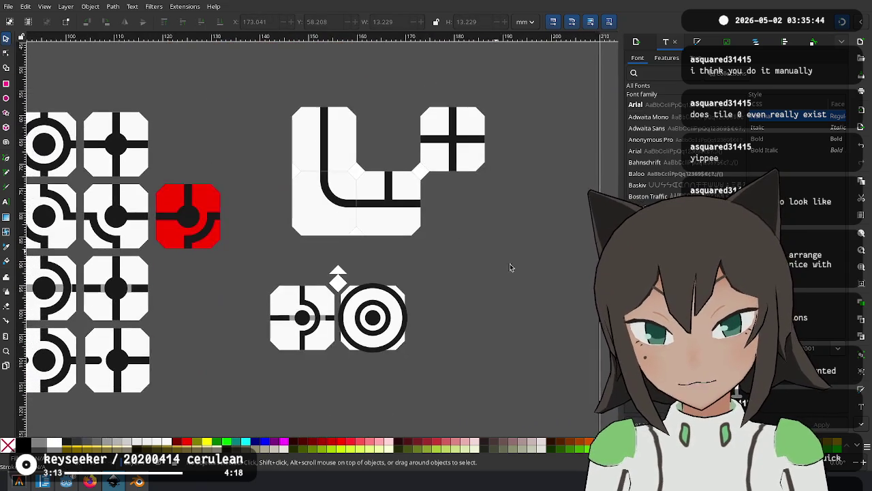
scroll(495, 254, up, 1)
scroll(496, 258, right, 1)
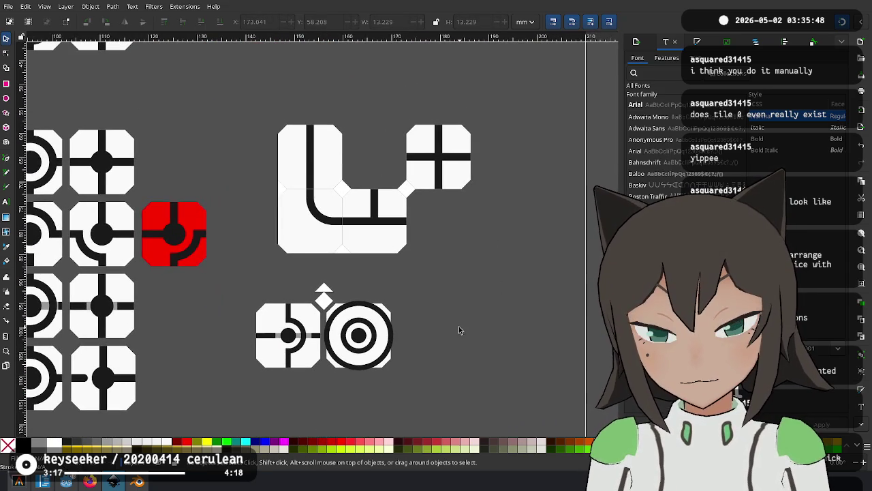
scroll(481, 289, up, 1)
scroll(486, 282, left, 1)
scroll(476, 333, down, 1)
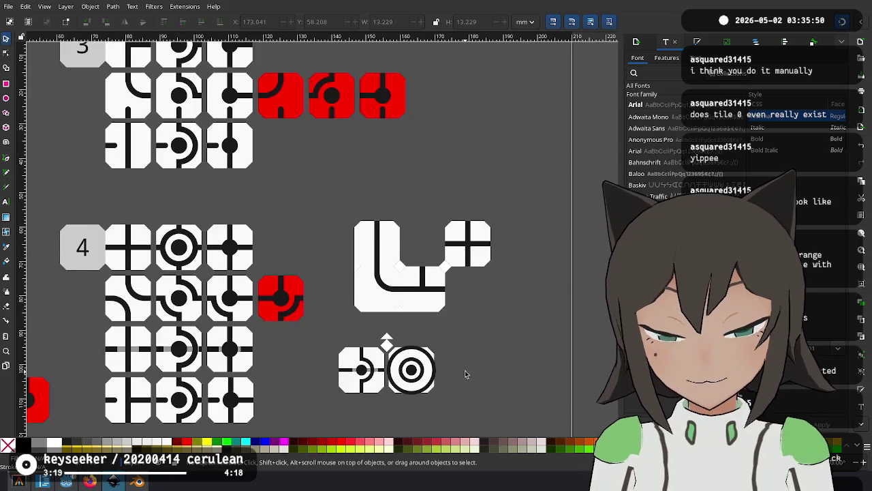
scroll(450, 313, down, 3)
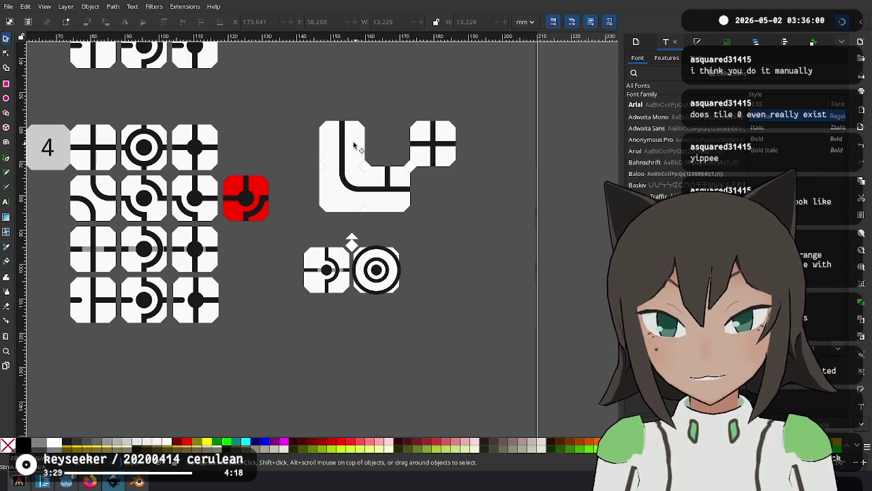
Stack straight tiles vertically in a column below the cross tile.
mouse_move(356, 146)
mouse_down()
mouse_move(456, 256)
mouse_move(418, 228)
mouse_up()
scroll(415, 224, up, 3)
scroll(347, 232, down, 2)
mouse_move(400, 259)
mouse_down()
mouse_move(406, 316)
mouse_move(404, 265)
mouse_up()
scroll(406, 317, up, 3)
scroll(399, 300, down, 1)
scroll(373, 173, down, 1)
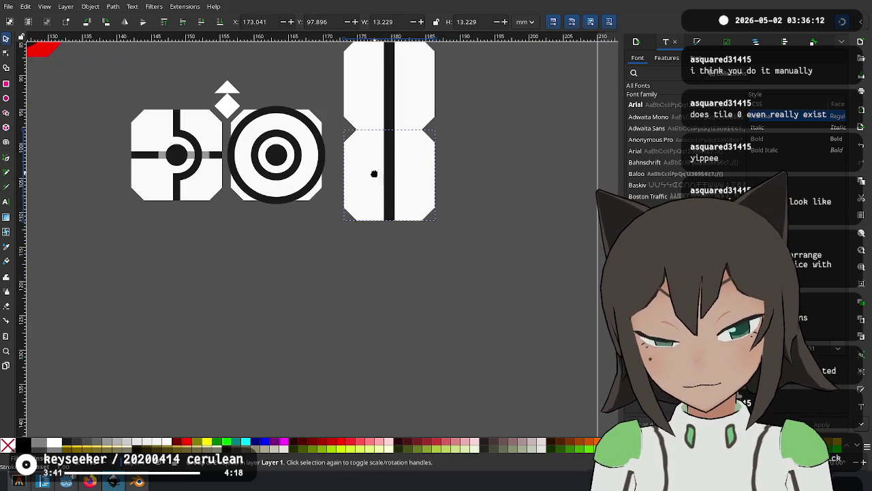
drag(373, 174, 371, 271)
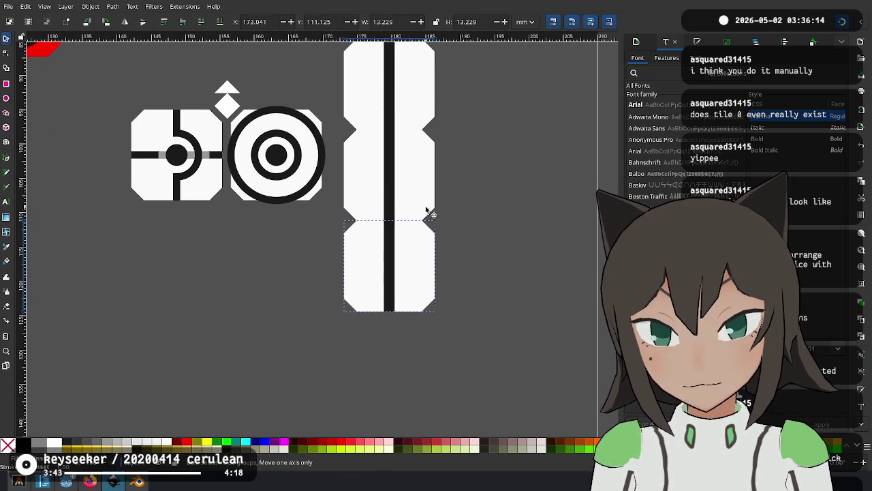
scroll(426, 211, up, 2)
key(ctrl+z)
Ungroup the middle straight tile and delete its black bar, leaving a blank outline.
right_click(379, 271)
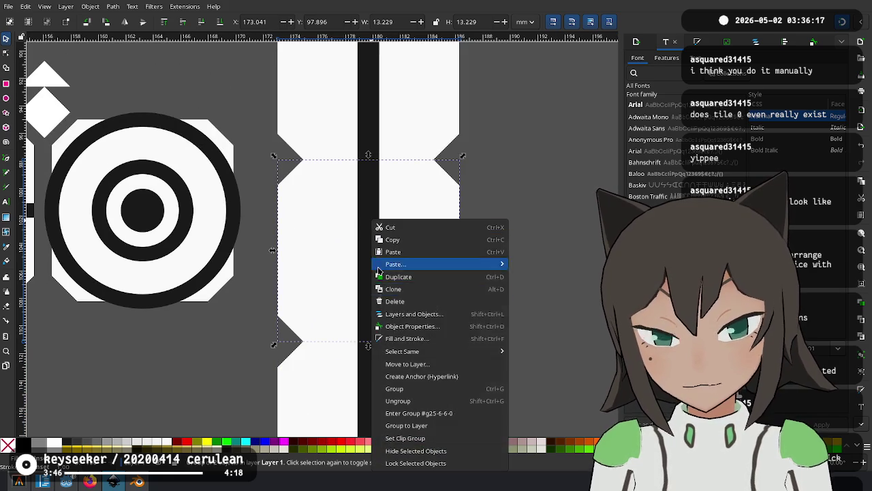
click(398, 400)
click(556, 228)
click(363, 233)
shift+click(411, 228)
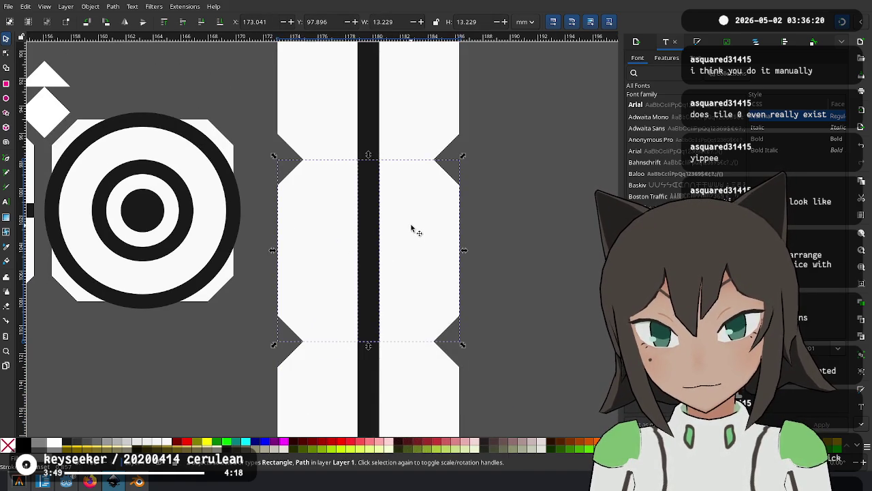
key(Delete)
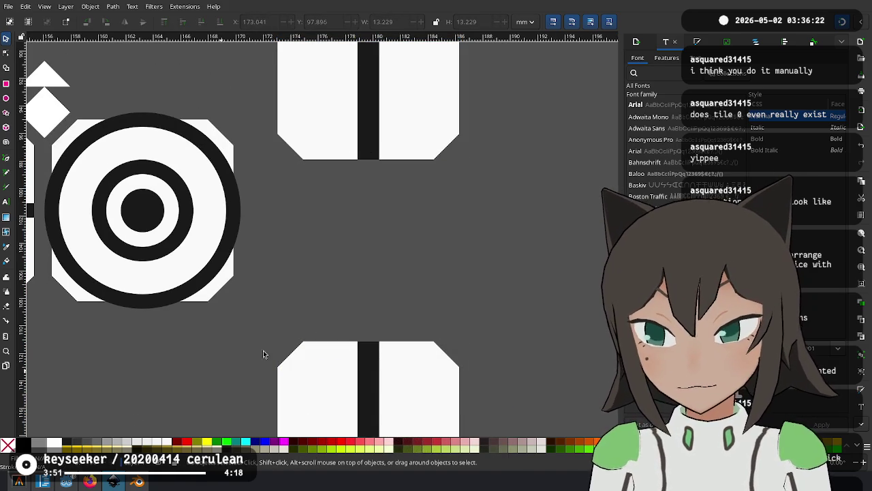
key(ctrl+z)
click(381, 236)
key(Delete)
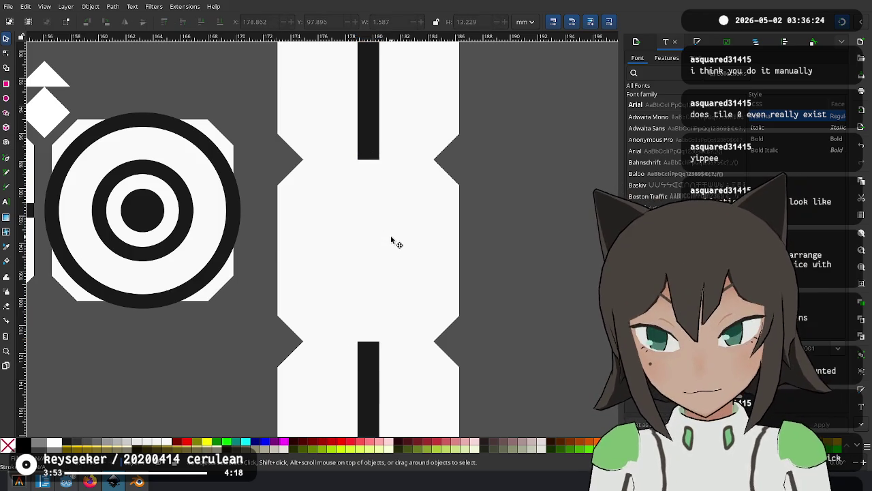
click(392, 248)
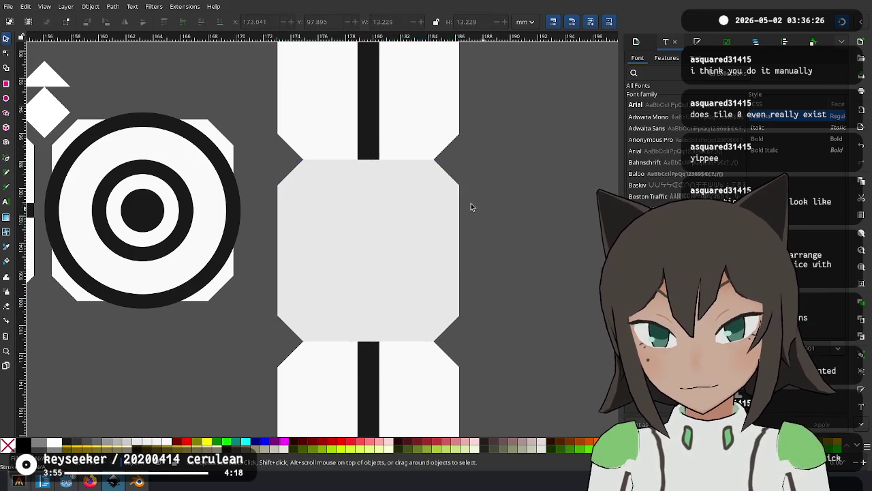
scroll(483, 211, down, 2)
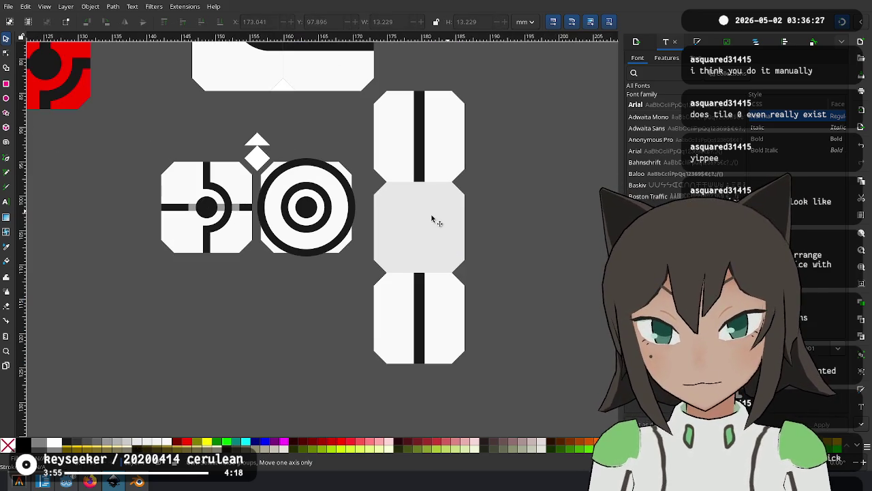
Fill the blank tile darker grey and stretch it up and down to bridge both tiles.
click(105, 445)
key(Escape)
scroll(516, 198, down, 1)
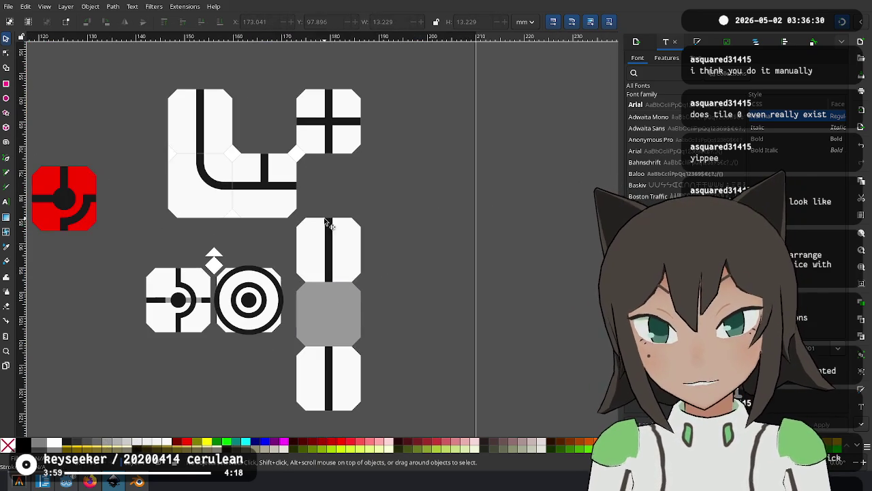
scroll(341, 264, left, 3)
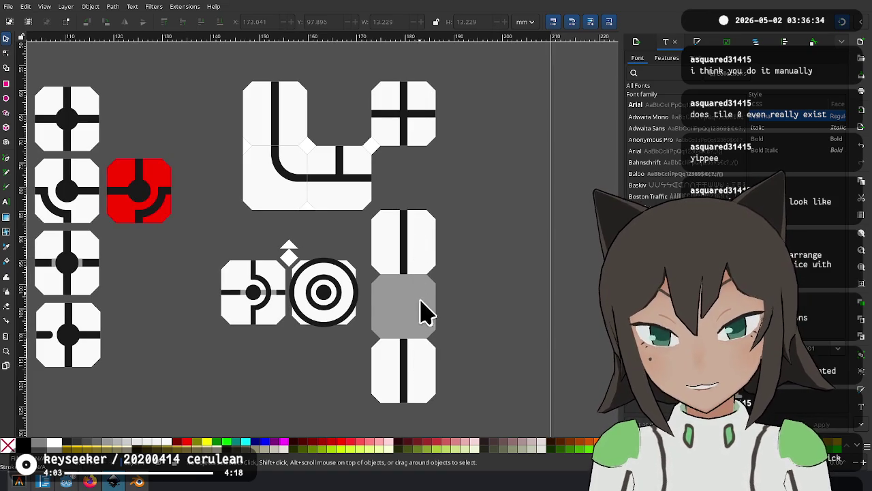
click(422, 307)
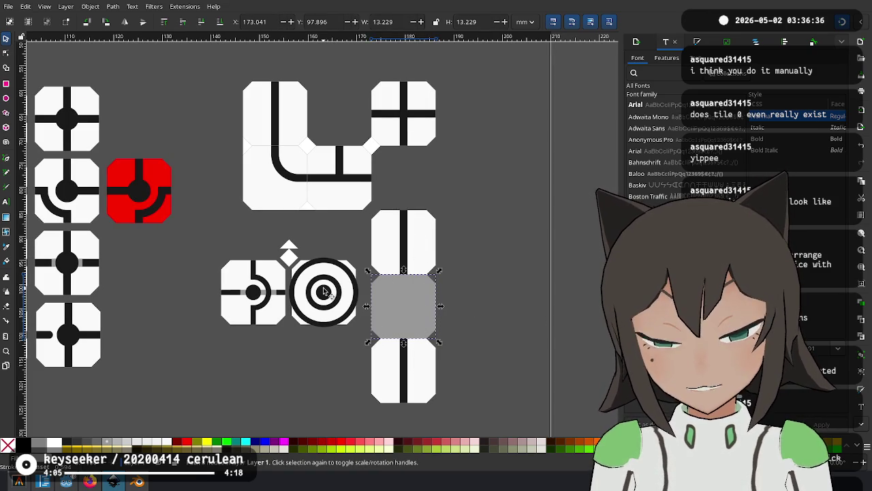
drag(404, 270, 407, 232)
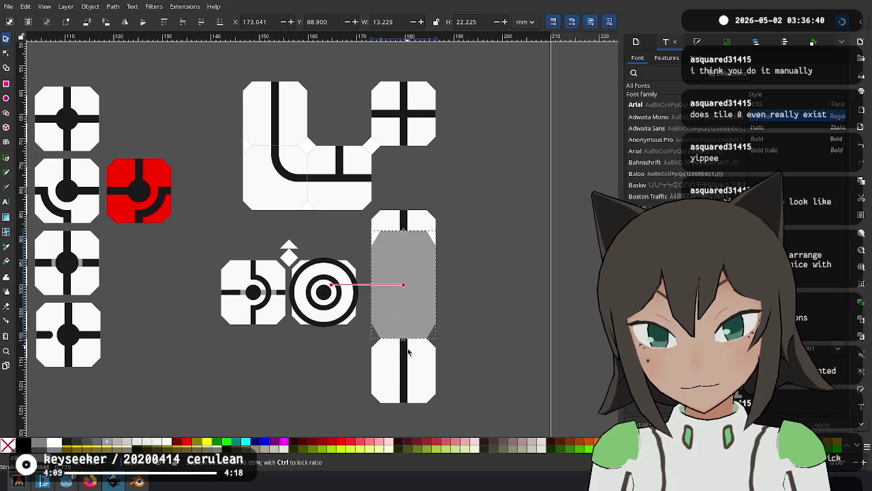
drag(405, 343, 406, 383)
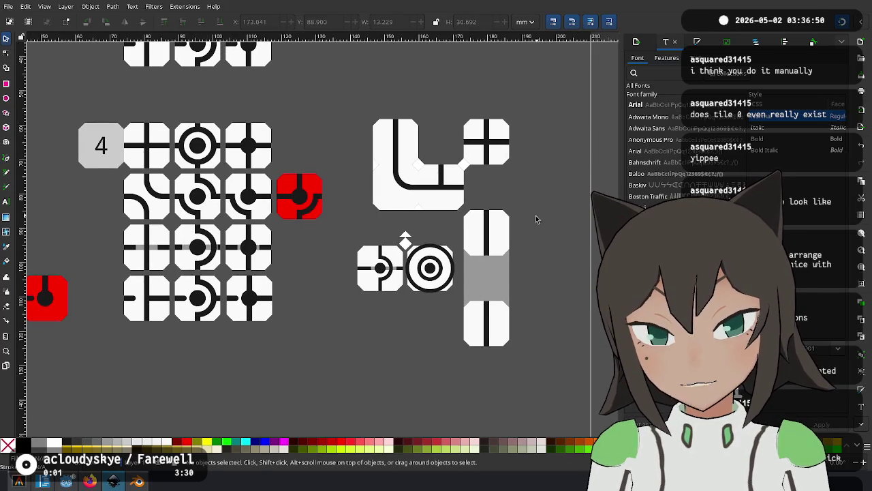
Move the whole straight-tile column up and to the right.
drag(502, 191, 430, 349)
scroll(379, 286, up, 2)
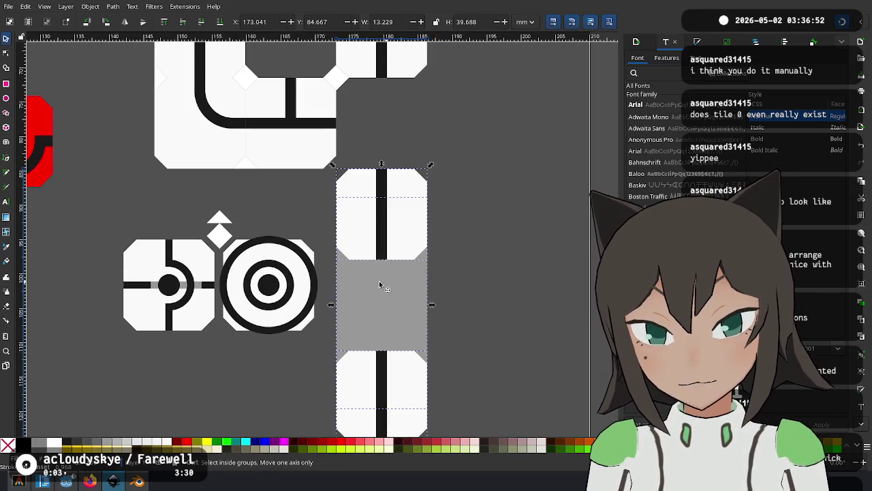
mouse_move(385, 310)
mouse_down()
mouse_move(453, 183)
mouse_move(428, 181)
mouse_up()
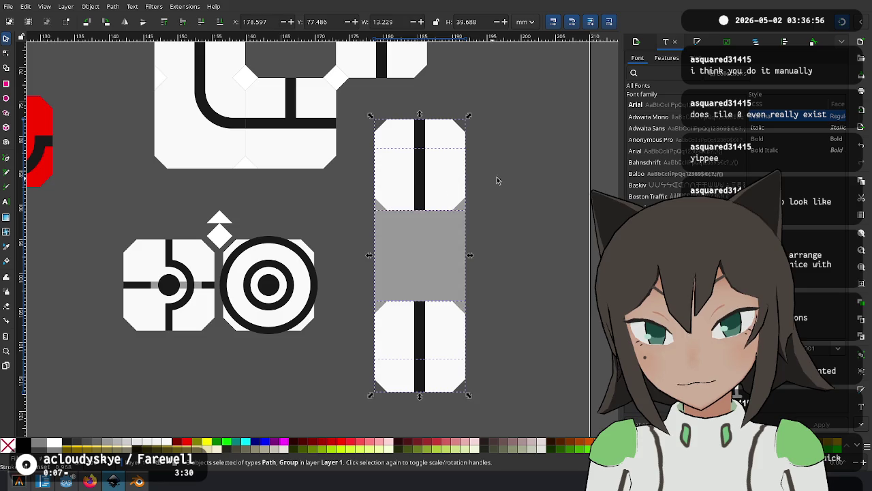
scroll(442, 288, down, 2)
scroll(436, 293, down, 1)
Save the document and clear the selection.
scroll(426, 303, down, 1)
scroll(418, 311, up, 1)
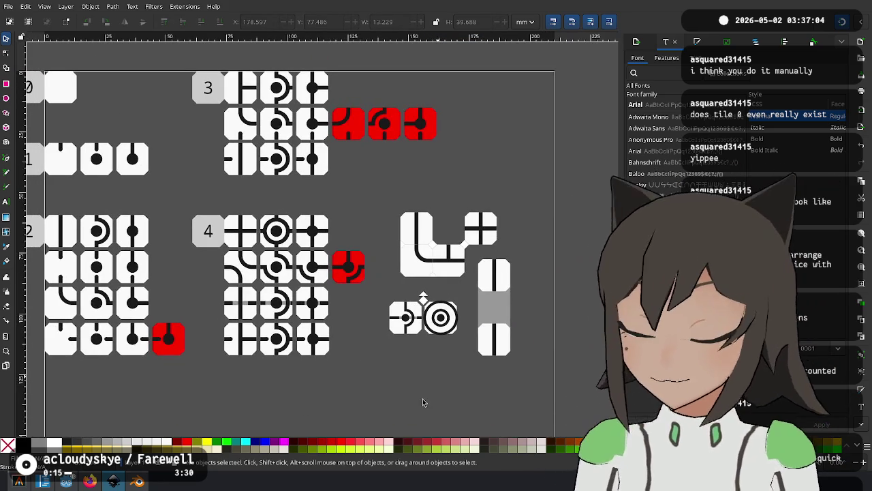
key(ctrl+s)
drag(402, 384, 442, 391)
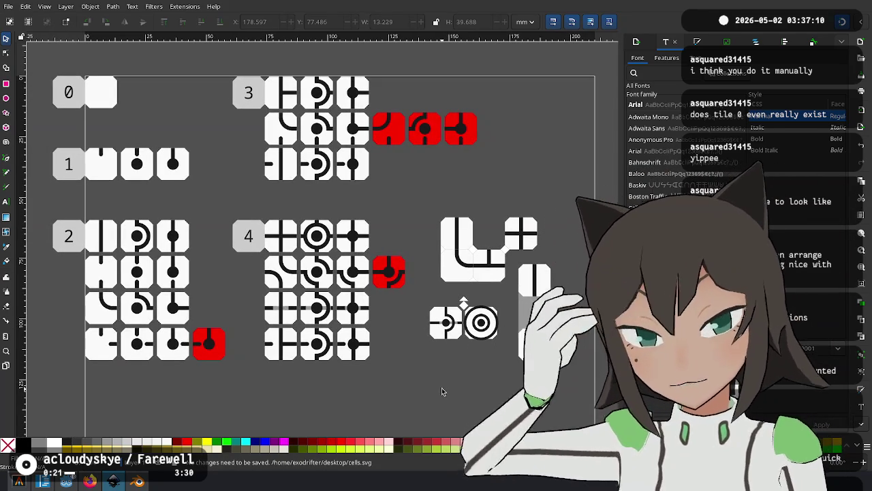
click(410, 407)
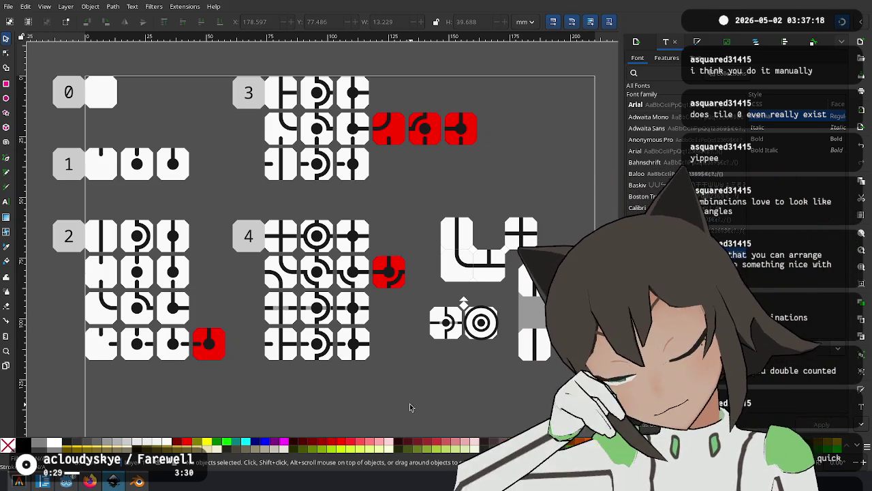
Nudge the column right and snap its bottom tile directly under the grey piece.
drag(572, 252, 511, 371)
mouse_move(556, 295)
mouse_down()
mouse_move(576, 295)
mouse_move(555, 297)
mouse_up()
click(581, 285)
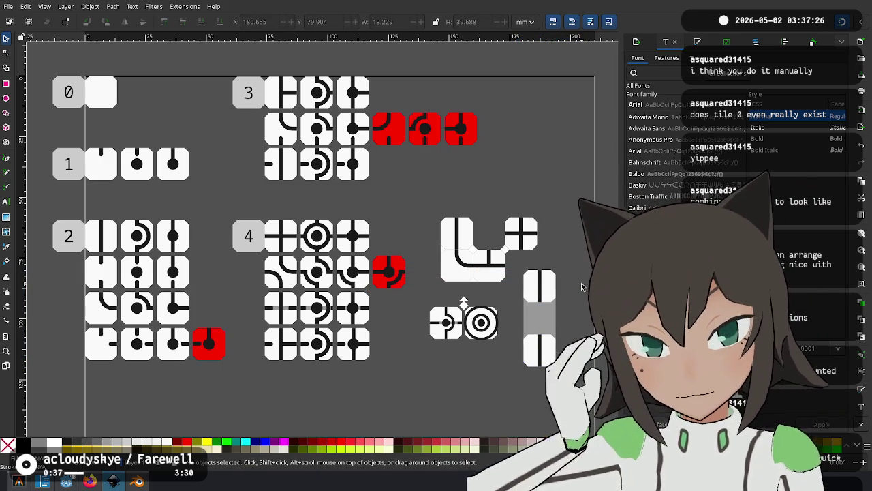
drag(557, 351, 590, 341)
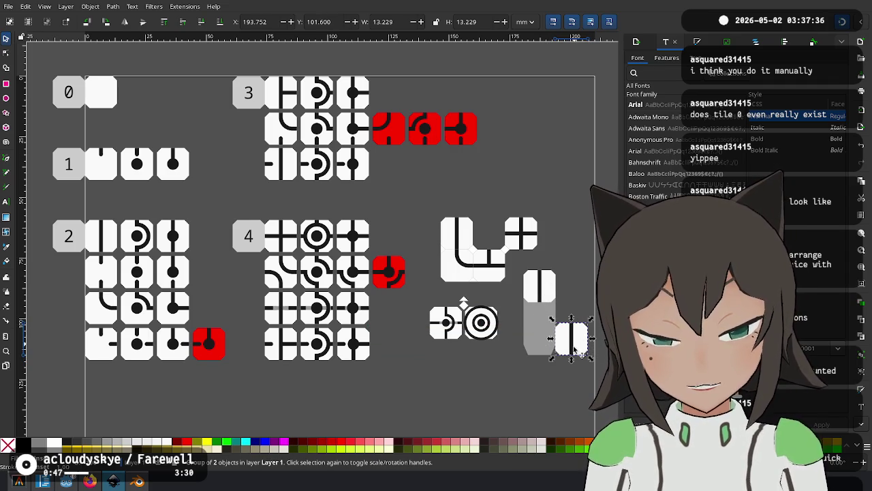
drag(571, 339, 538, 351)
click(566, 316)
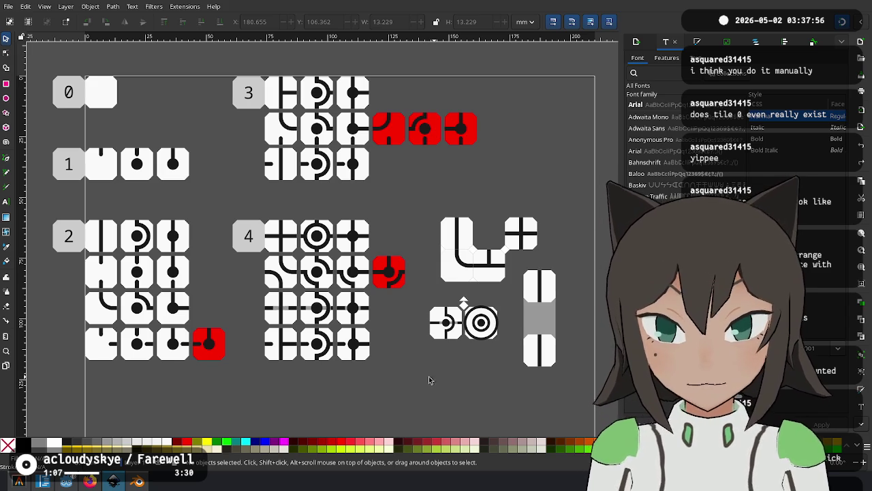
Select the right-hand sample layouts and drag them higher on the page.
scroll(415, 300, down, 3)
scroll(477, 341, down, 1)
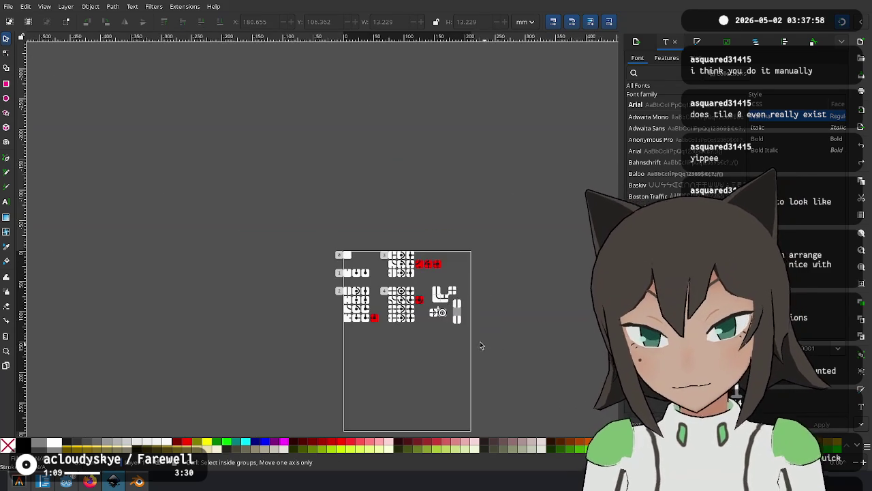
scroll(416, 298, up, 3)
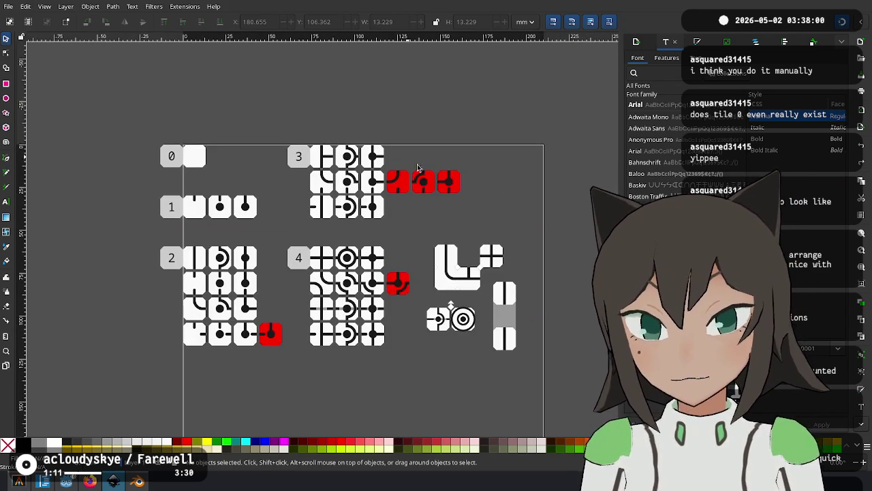
scroll(534, 286, up, 2)
drag(529, 176, 295, 431)
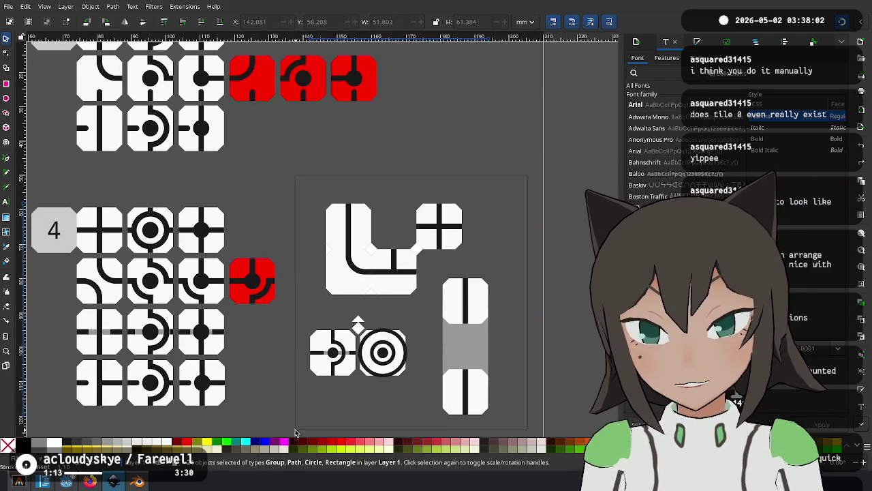
drag(333, 352, 328, 278)
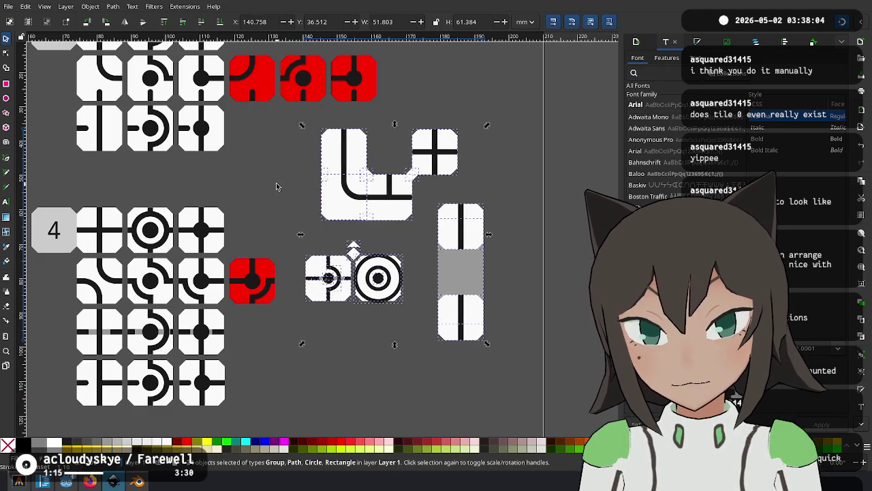
click(276, 186)
scroll(276, 186, down, 2)
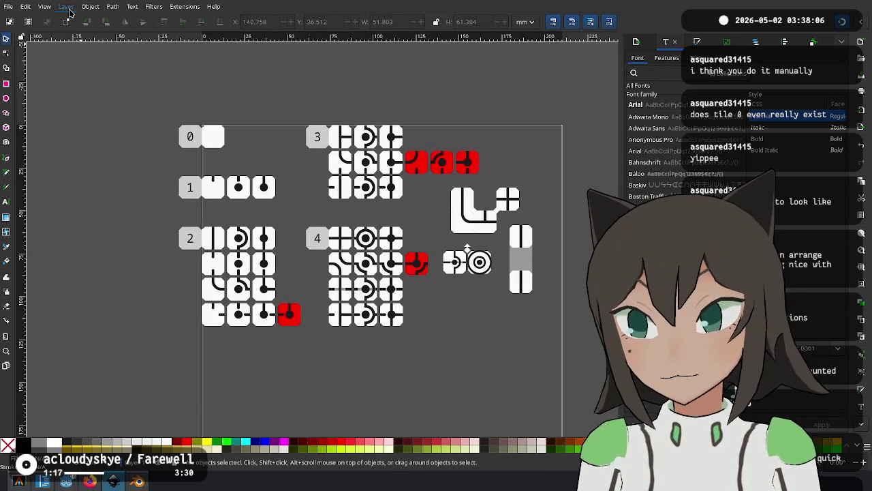
Resize the page to fit the content in Document Properties, then save with Ctrl+S.
click(8, 6)
click(116, 202)
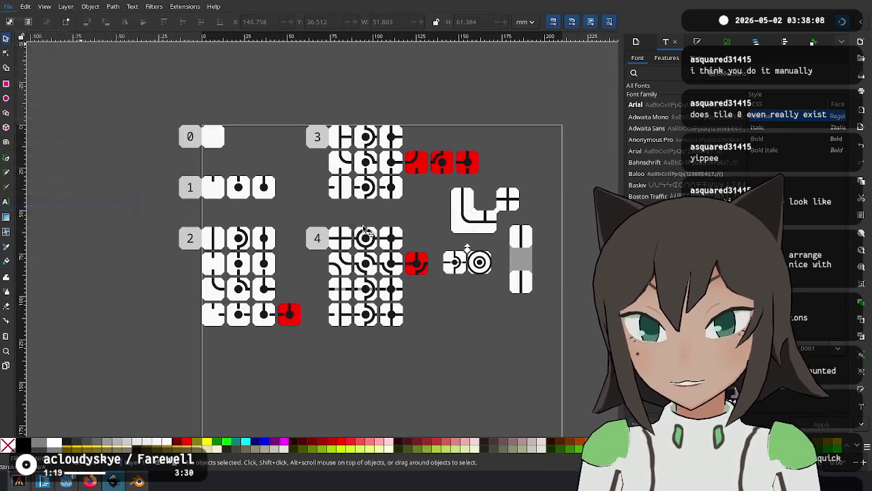
click(424, 210)
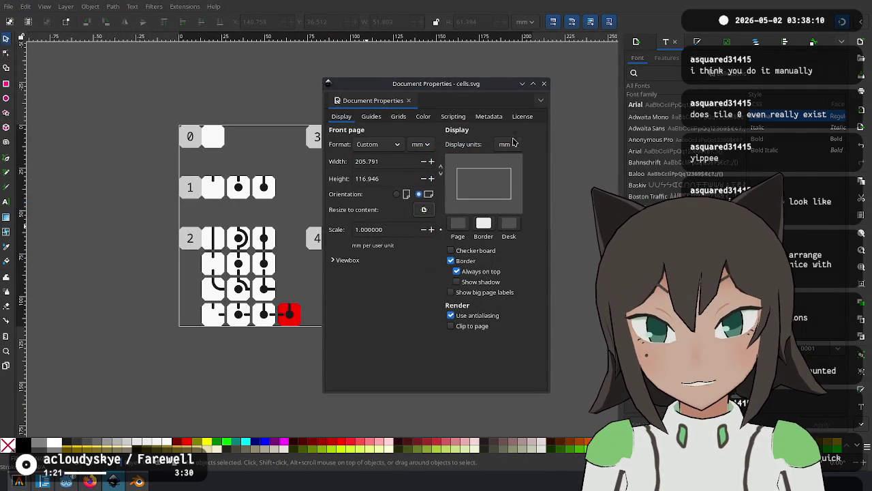
click(544, 84)
key(ctrl+s)
Check the fitted tile sheet and mark it for a region screenshot.
scroll(276, 122, up, 2)
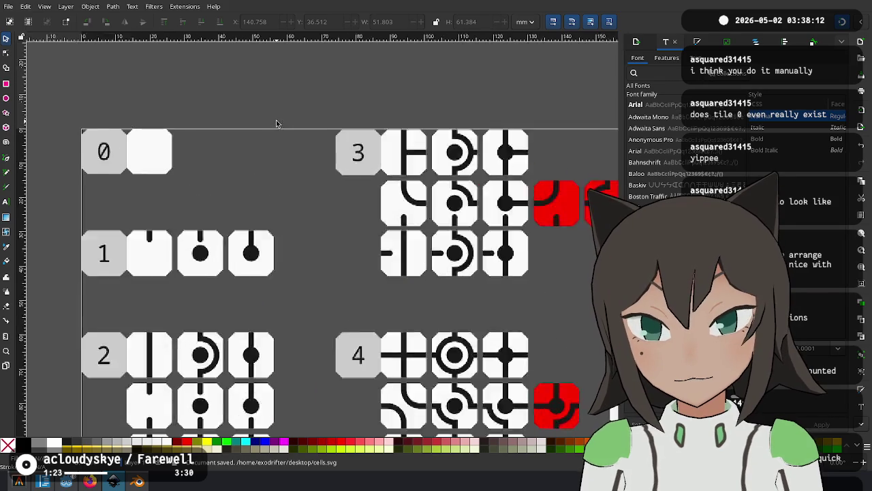
scroll(332, 146, up, 4)
scroll(498, 82, up, 2)
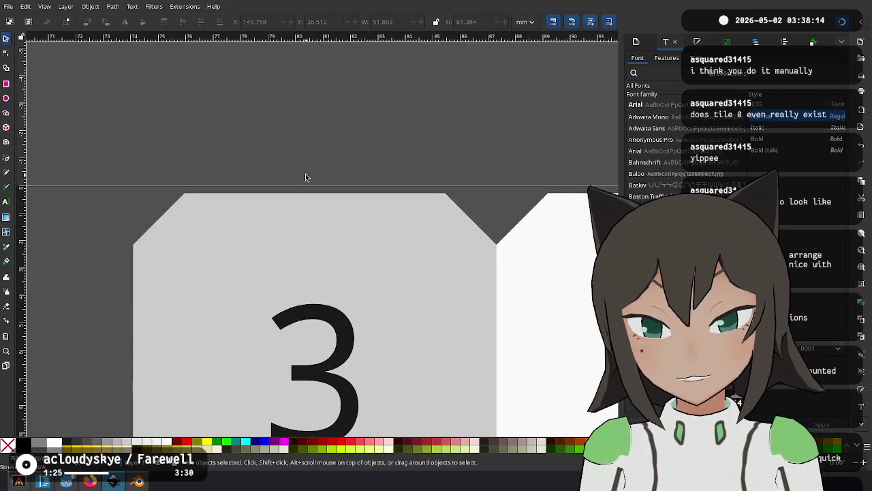
scroll(367, 201, down, 5)
scroll(386, 278, down, 3)
scroll(387, 278, down, 3)
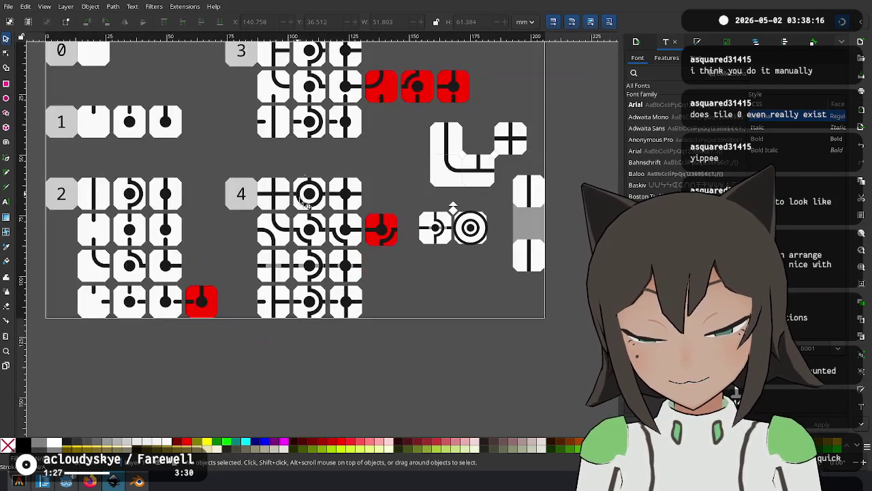
scroll(534, 287, up, 2)
scroll(379, 279, right, 2)
scroll(368, 281, down, 1)
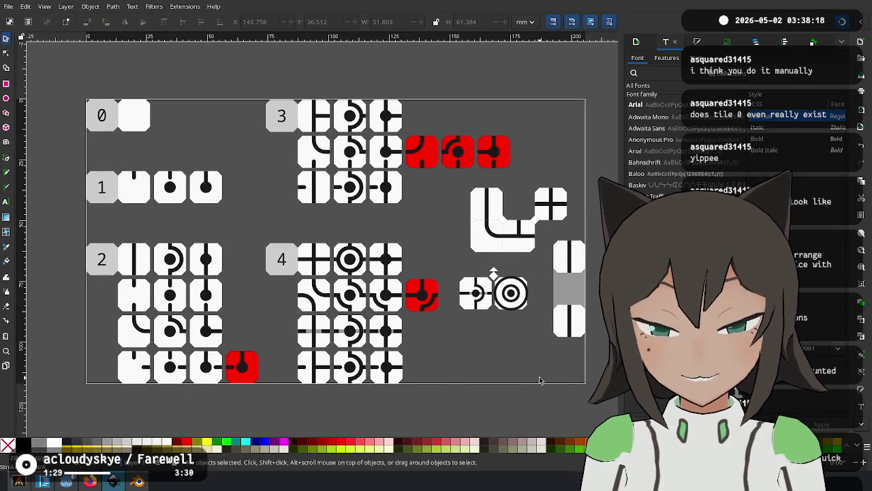
scroll(559, 392, up, 1)
scroll(500, 339, down, 2)
scroll(466, 312, down, 1)
scroll(479, 359, up, 2)
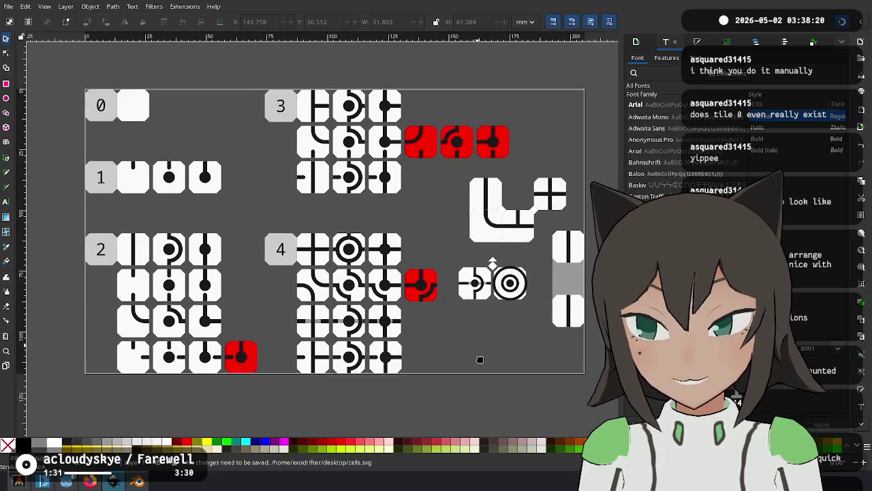
scroll(478, 358, up, 1)
scroll(464, 333, right, 1)
scroll(393, 271, down, 1)
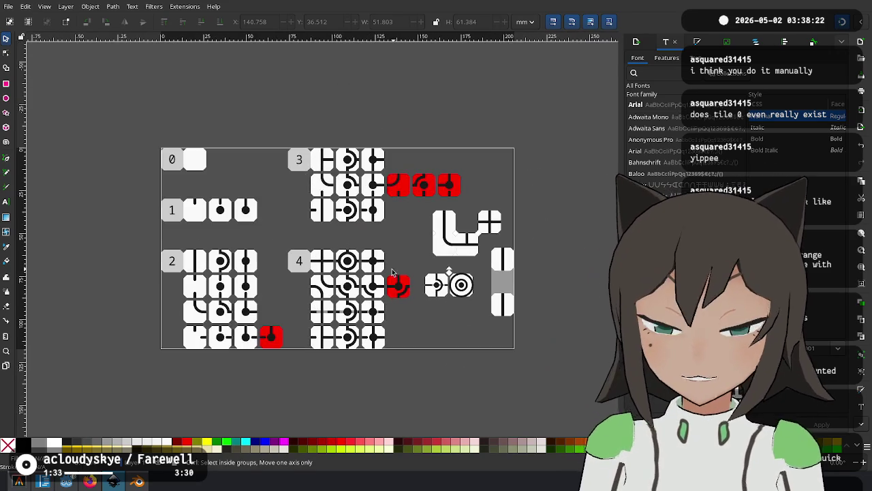
scroll(408, 252, up, 1)
scroll(418, 236, up, 1)
scroll(422, 234, right, 1)
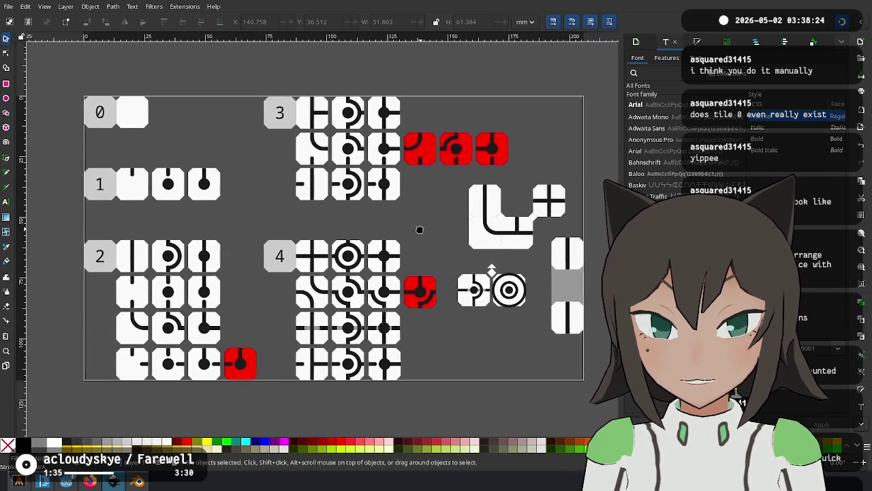
scroll(414, 230, down, 1)
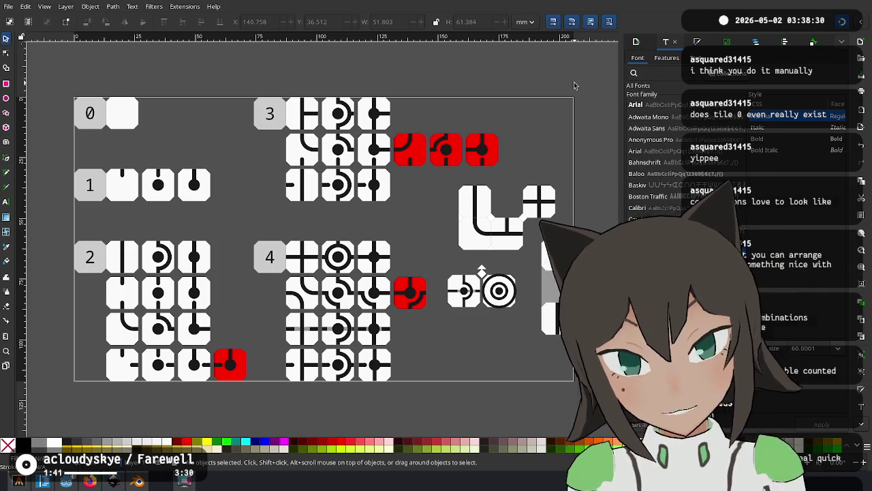
key(Print)
drag(586, 84, 59, 394)
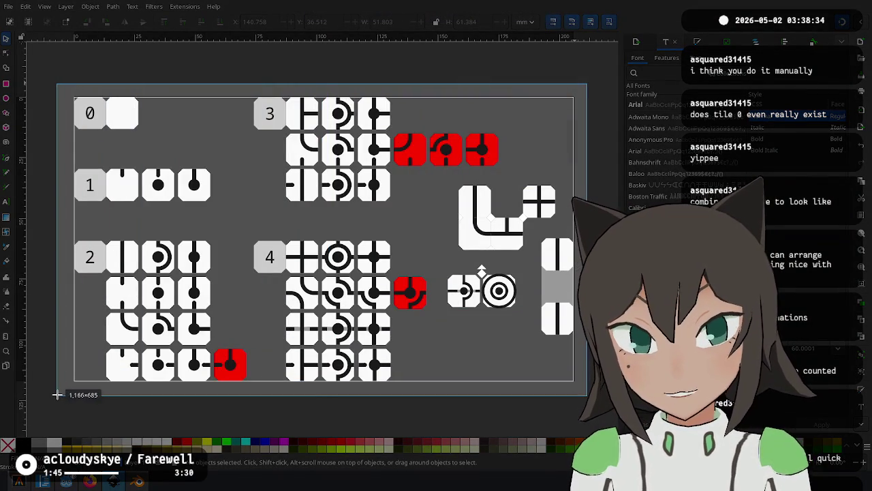
Accept the tile-sheet region capture and close the Spectacle preview window.
click(238, 408)
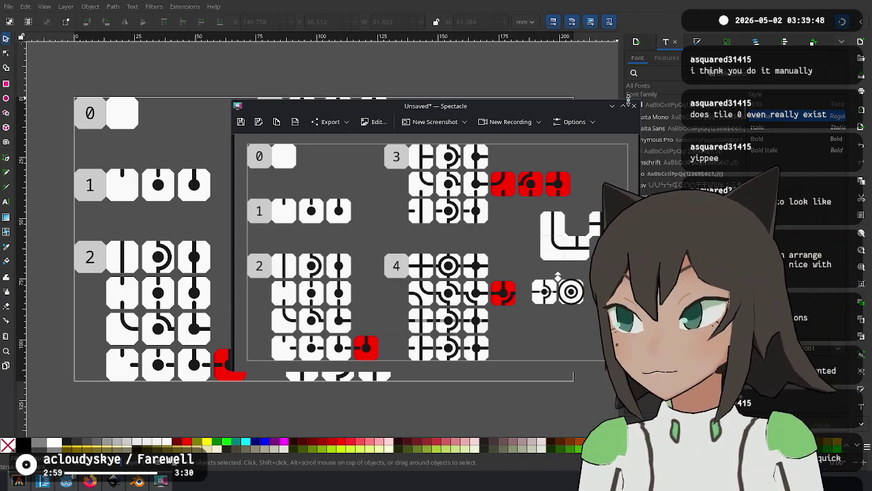
click(633, 106)
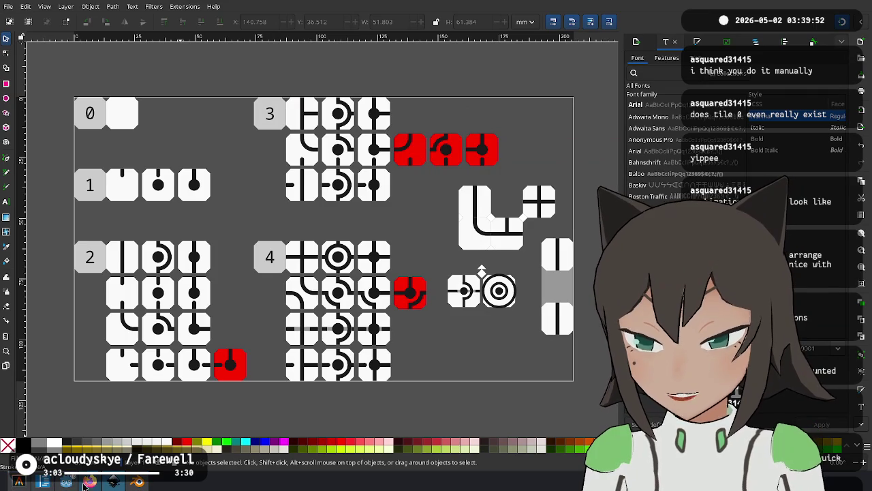
Close the Blender cell.blend window from the taskbar without saving changes.
right_click(113, 481)
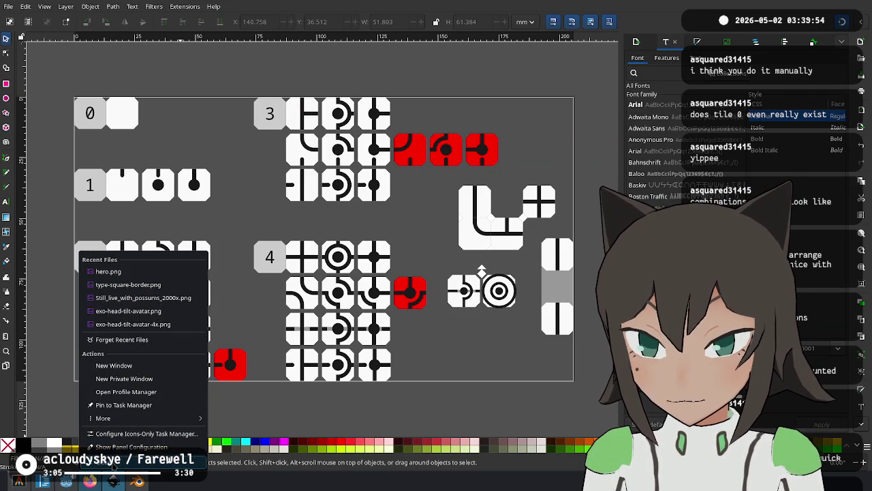
click(102, 479)
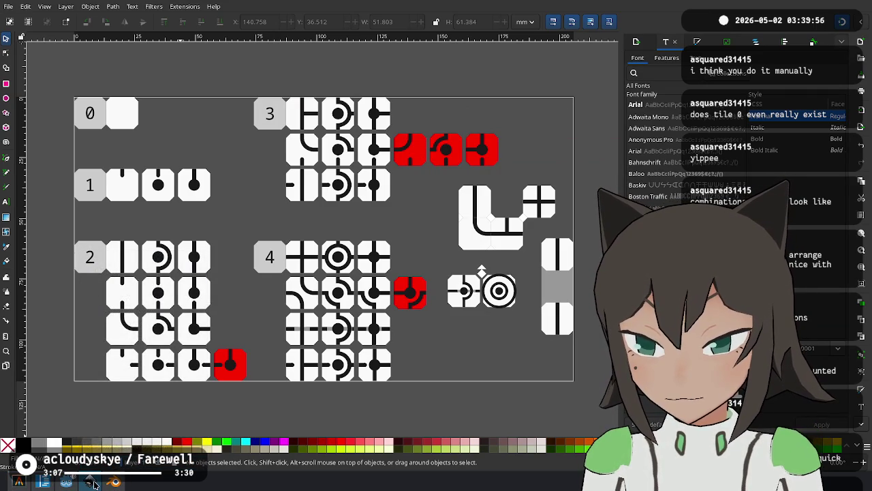
right_click(95, 483)
click(94, 482)
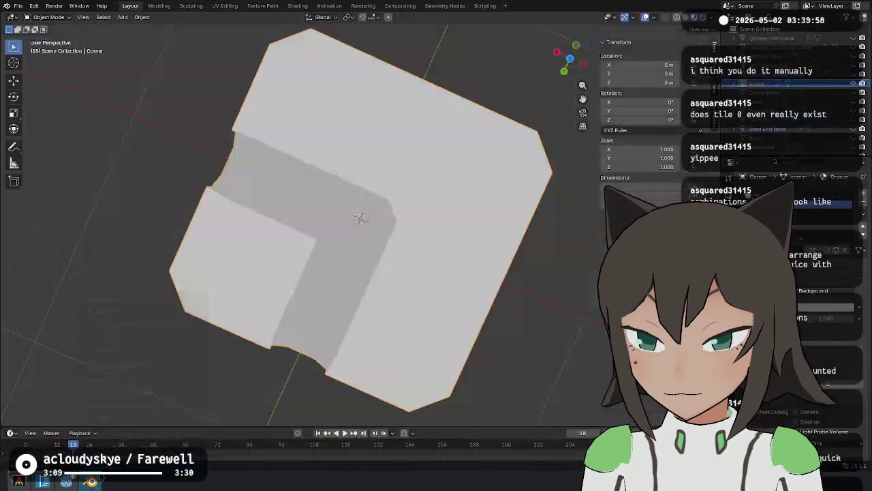
right_click(95, 481)
click(102, 441)
click(392, 250)
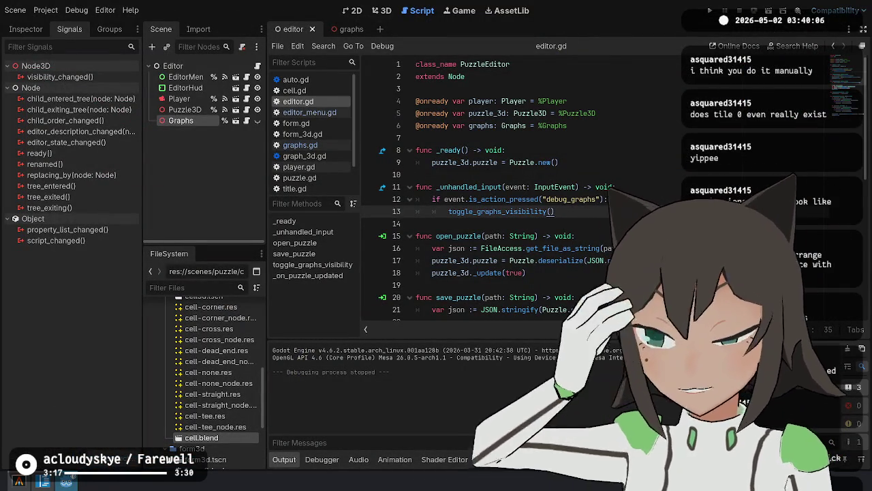
click(463, 236)
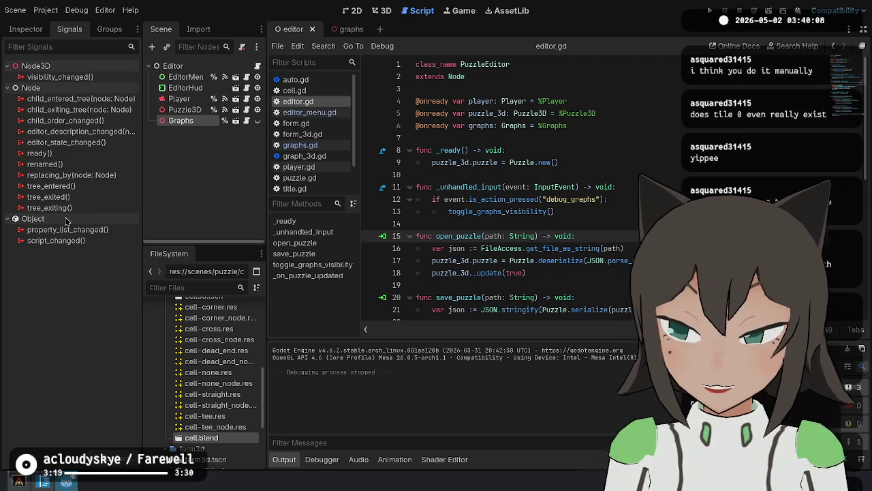